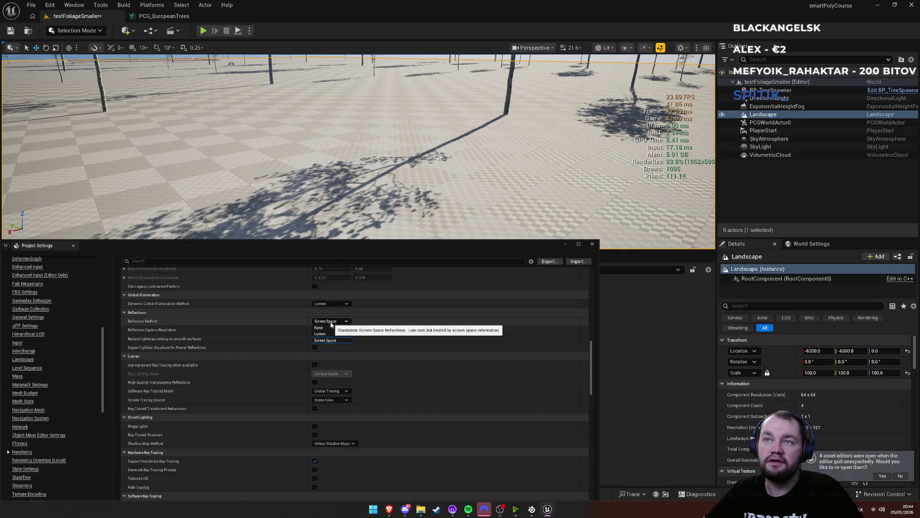
Step: Set dynamic GI to None, disable hardware ray tracing, and switch shadows to regular Shadow Maps
left_click(333, 303)
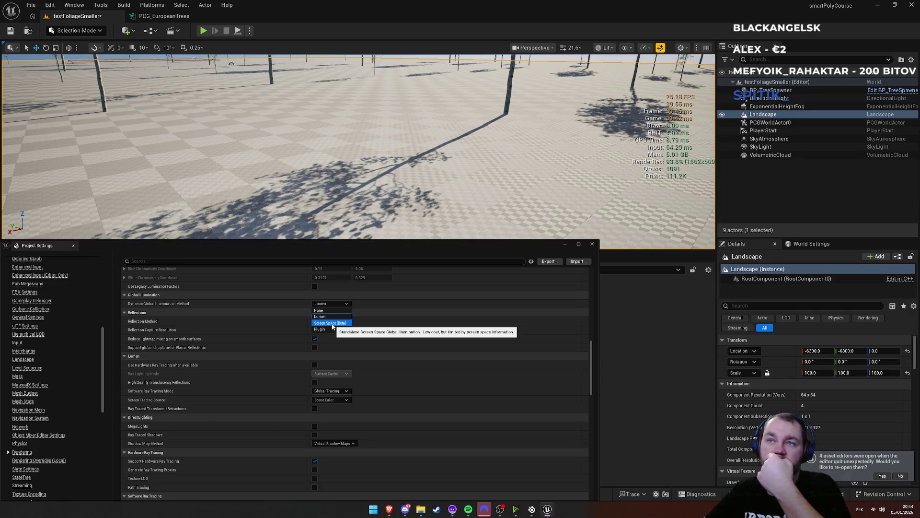
left_click(326, 310)
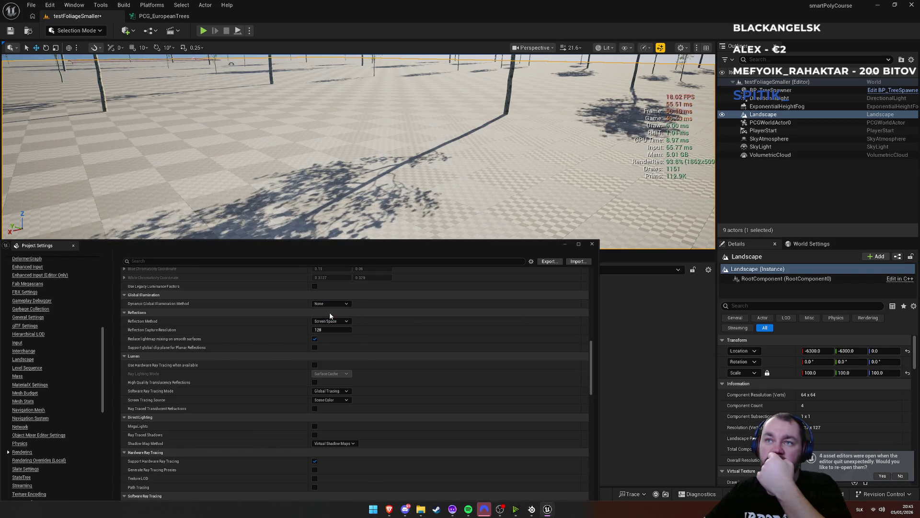
left_click(315, 366)
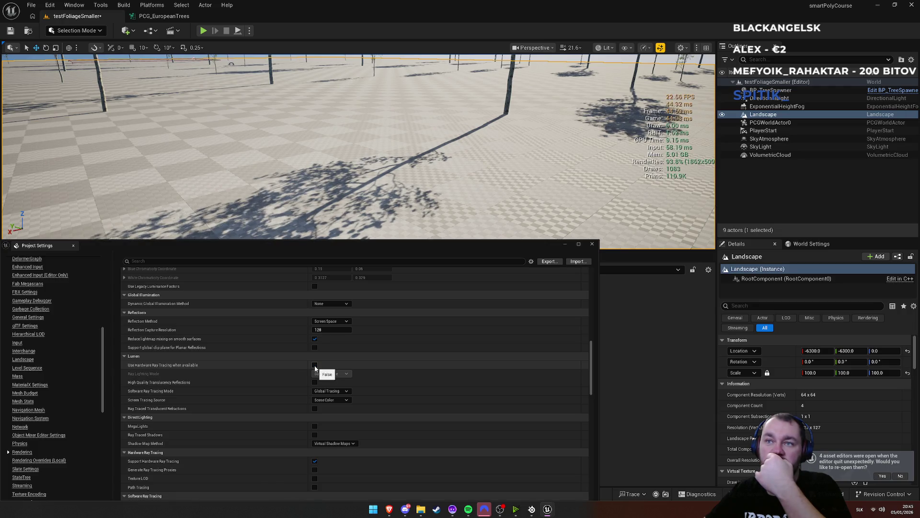
left_click(315, 461)
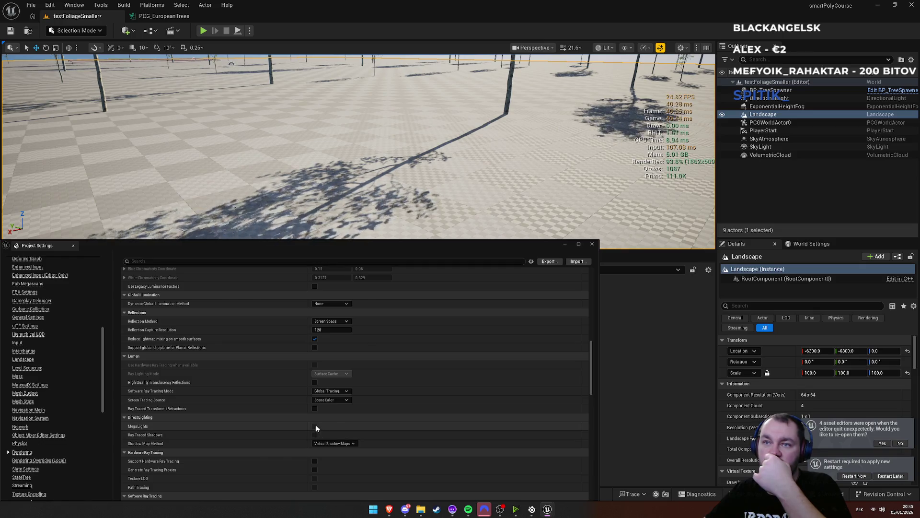
left_click(324, 444)
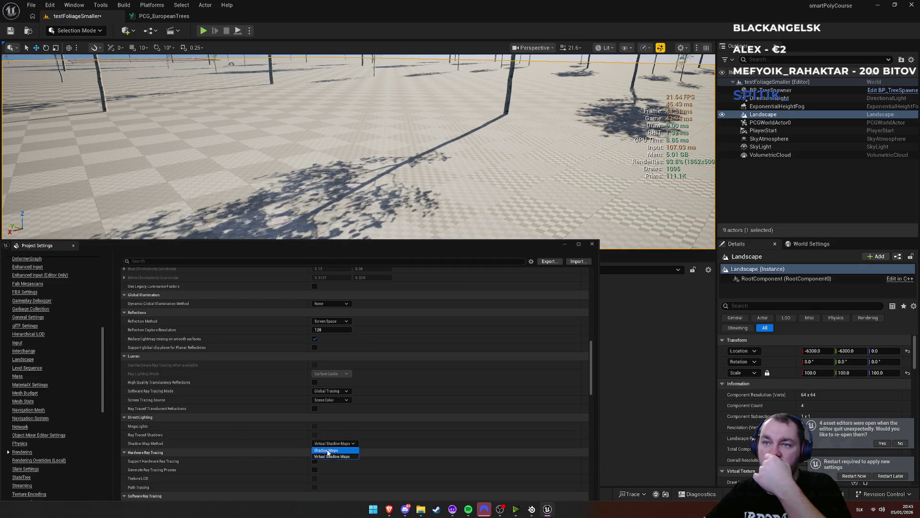
left_click(328, 451)
left_click_drag(355, 168, 354, 163)
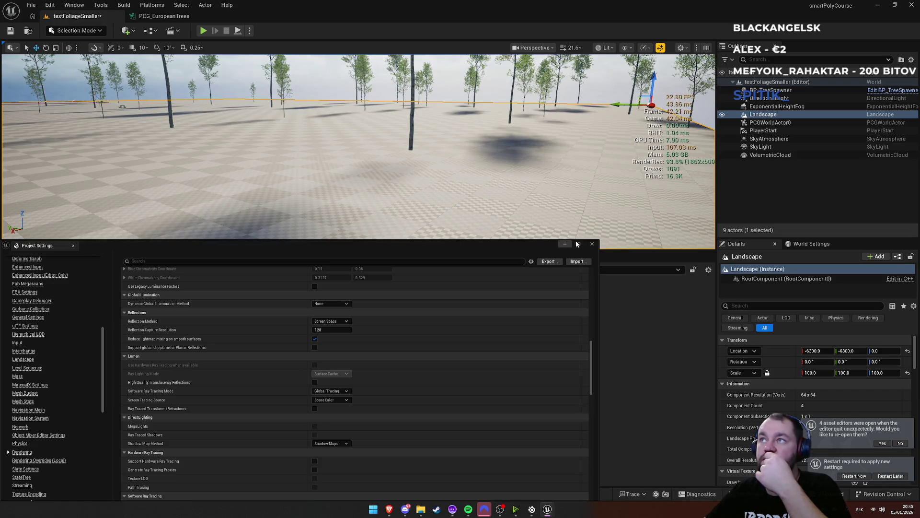
left_click(593, 246)
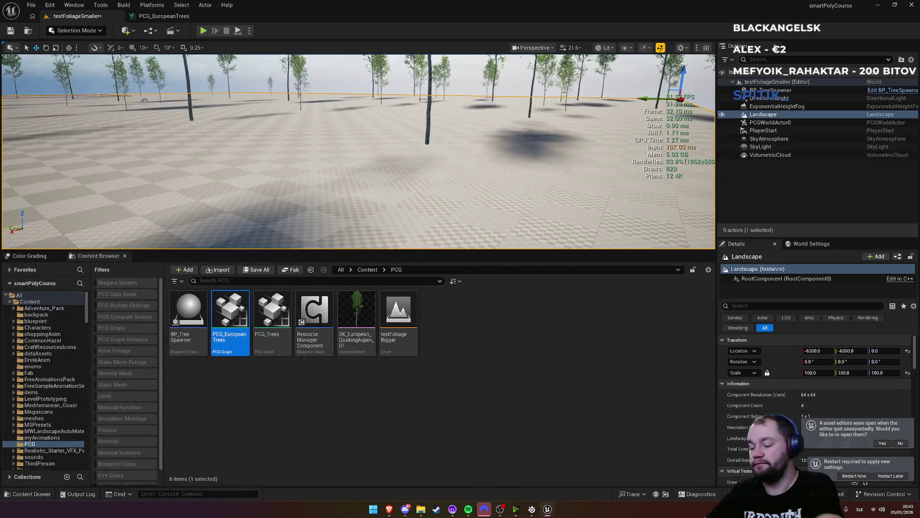
Step: Maximise the viewport and start Play From Here at the chosen spot
key("F11")
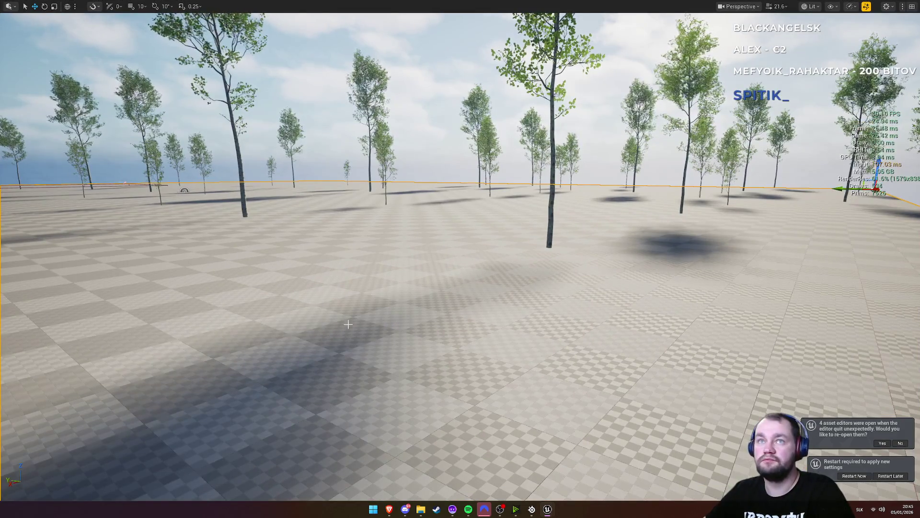
right_click(349, 46)
left_click(399, 260)
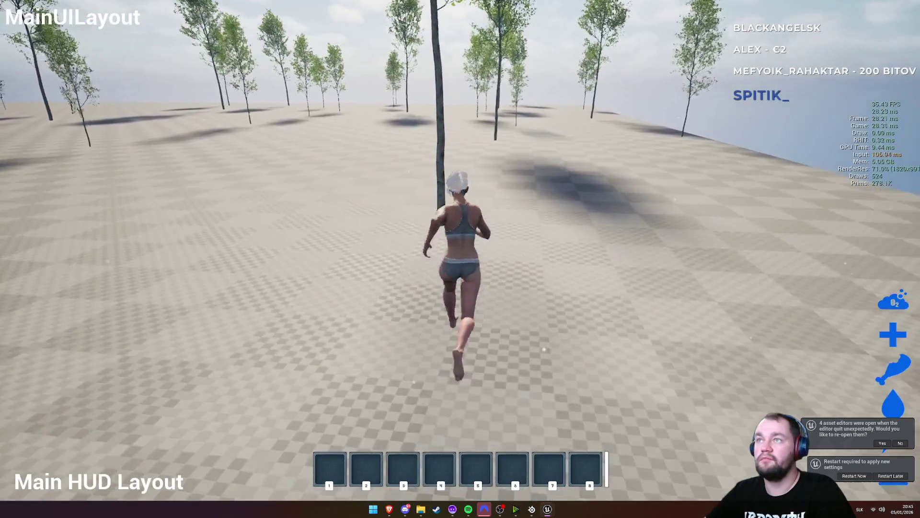
Step: Equip the axe, run toward the sea, stop the session, and restart the editor
key("1")
key("w")
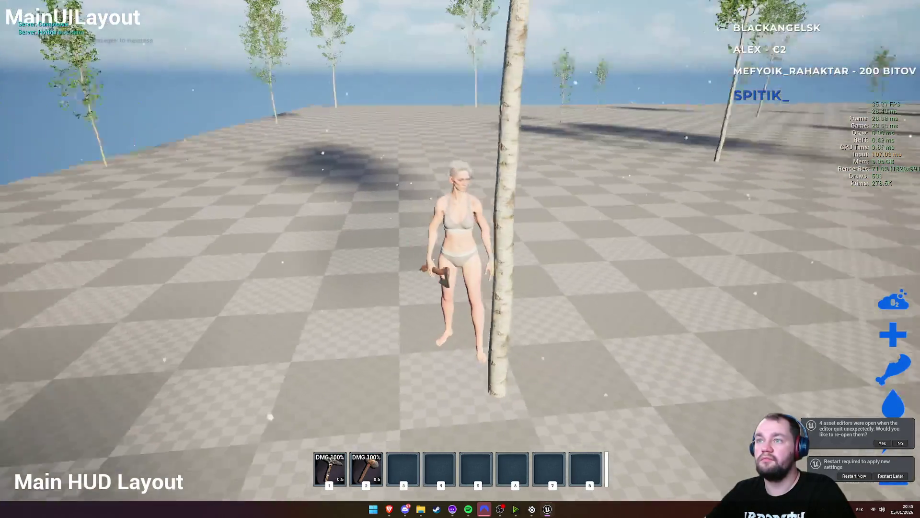
key("w")
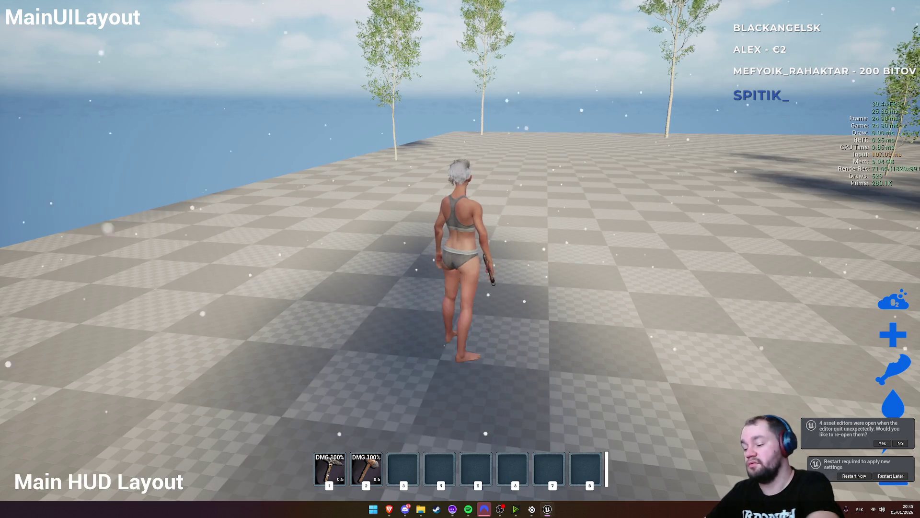
key("Escape")
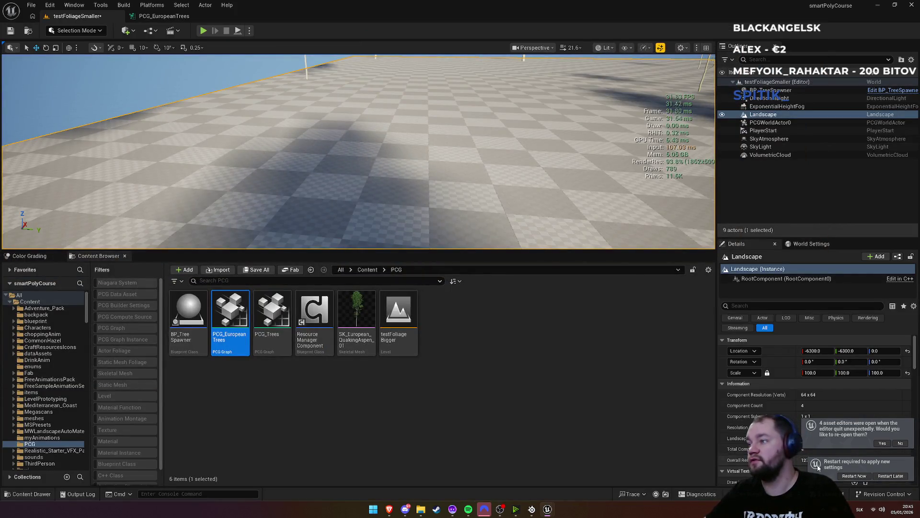
left_click(850, 475)
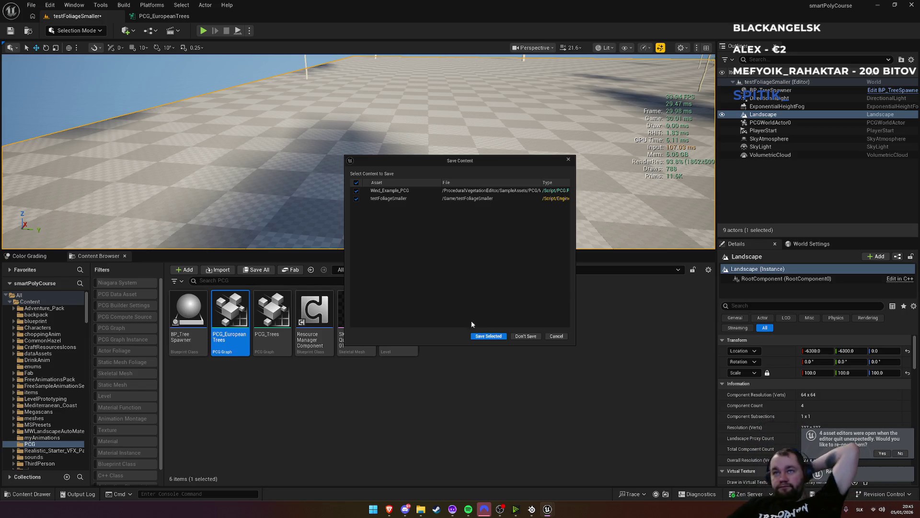
Step: Save Wind_Example_PCG and testFoliageSmaller, then switch to the browser while the editor restarts
left_click(498, 336)
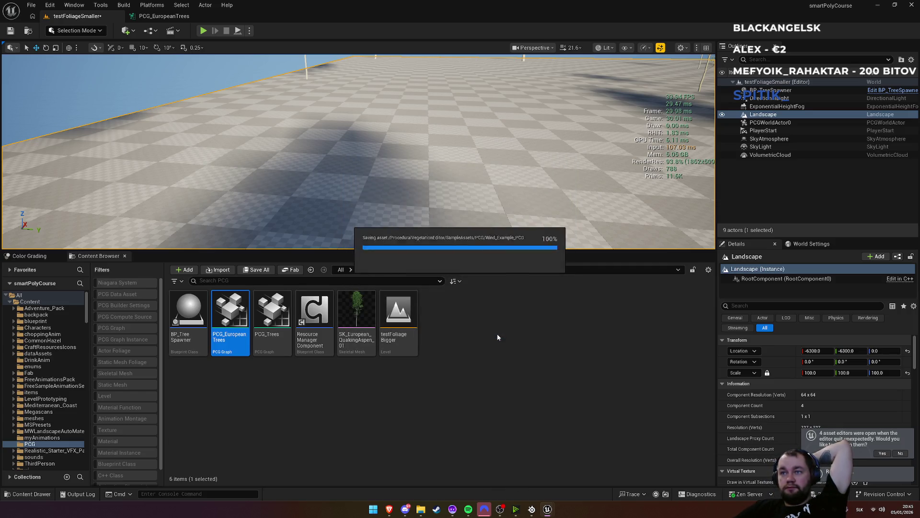
key("alt+Tab")
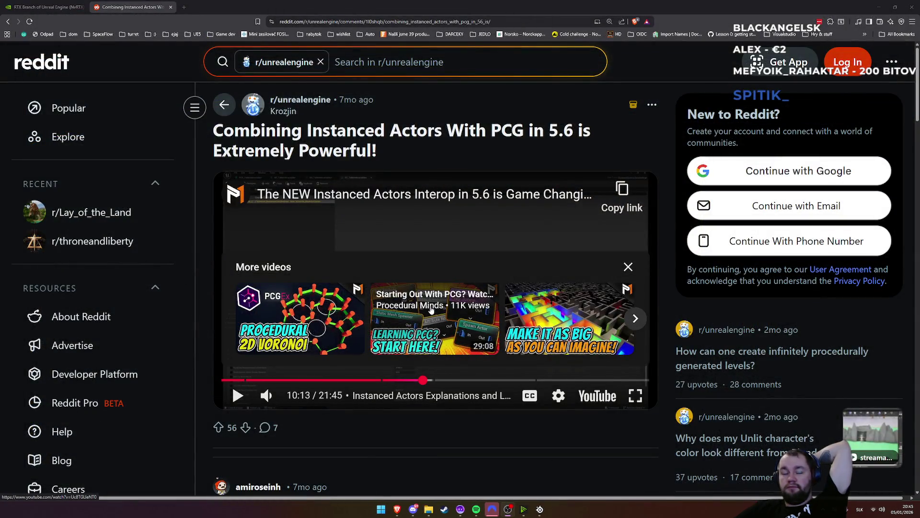
Step: Dismiss the video's More videos overlay and bring the Unreal editor back to the front
left_click(628, 268)
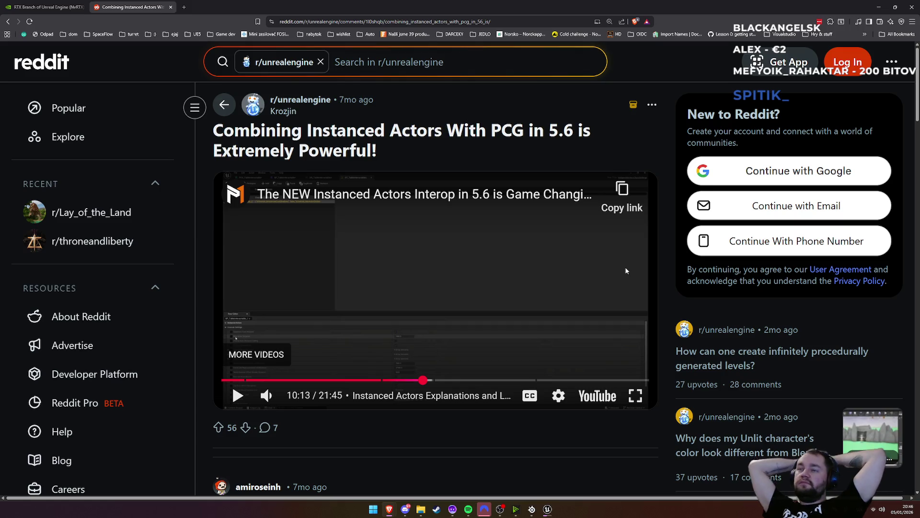
left_click(548, 510)
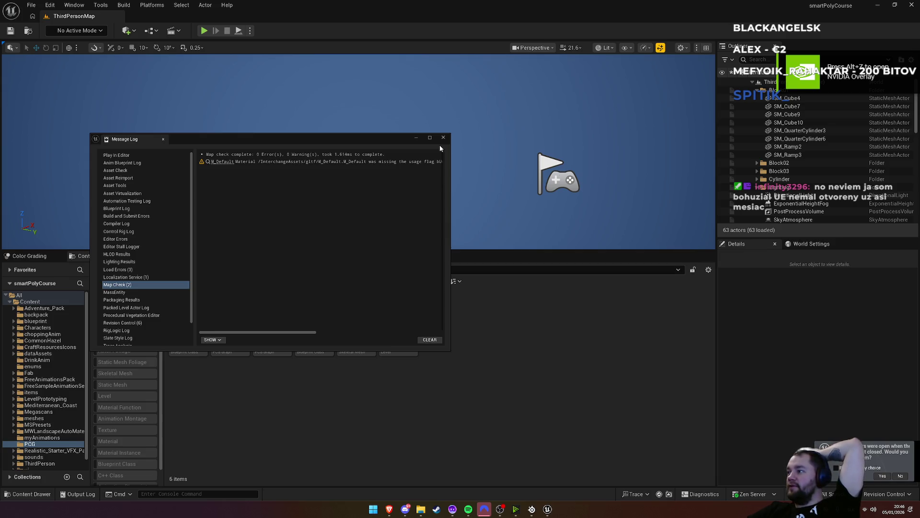
Step: Close the Message Log and pull the camera back to view ThirdPersonMap's trees
left_click(440, 140)
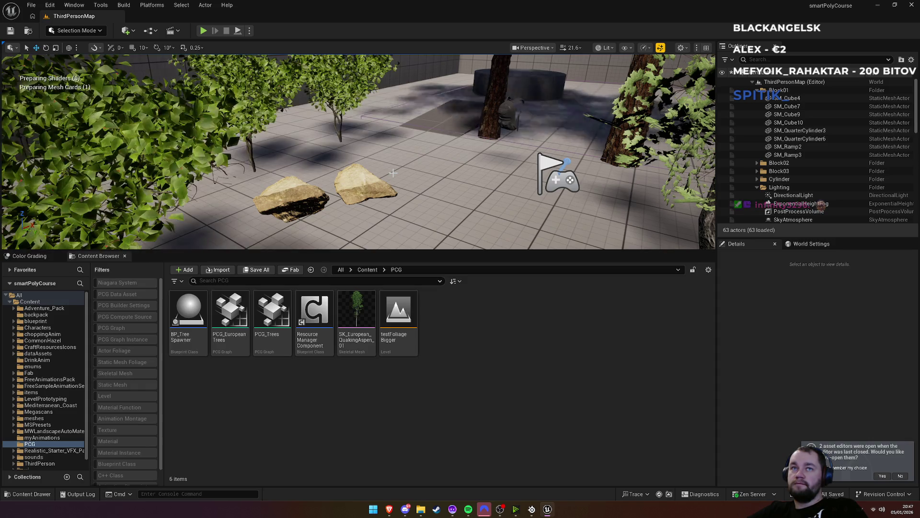
mouse_move(393, 172)
left_mouse_down()
mouse_move(390, 230)
mouse_move(384, 191)
mouse_move(378, 216)
mouse_move(384, 182)
left_mouse_up()
left_click(49, 6)
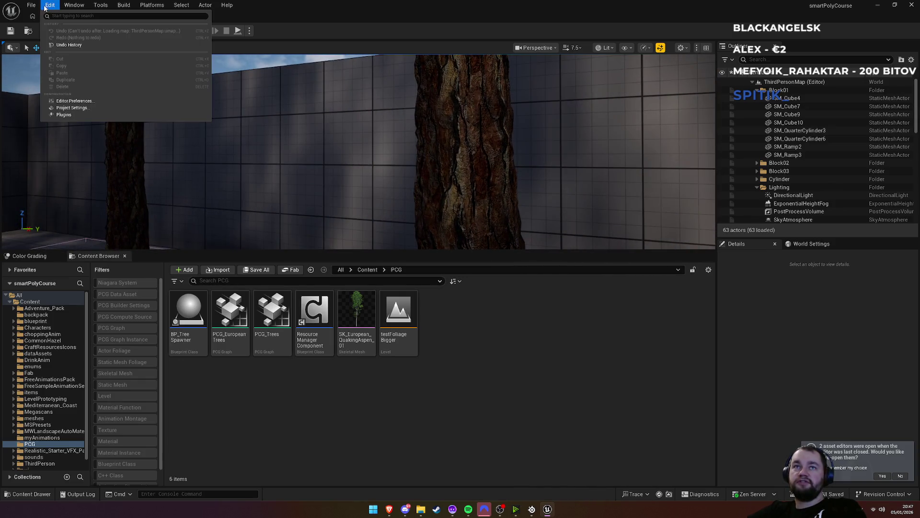
Step: Open Project Settings and go to the engine Rendering section
left_click(31, 5)
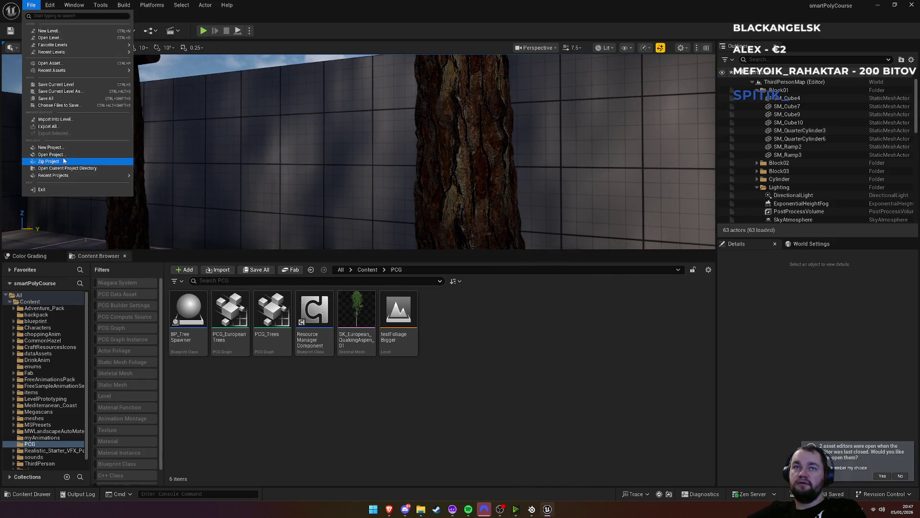
mouse_move(44, 2)
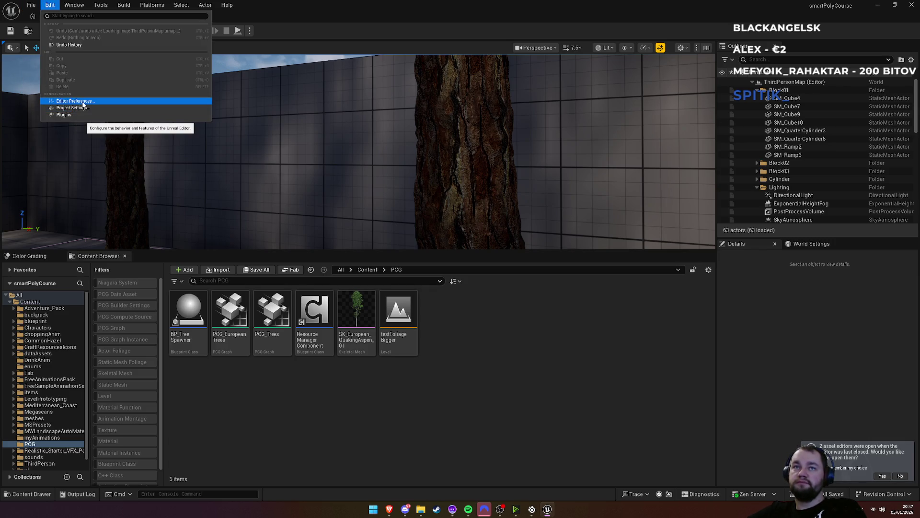
left_click(85, 107)
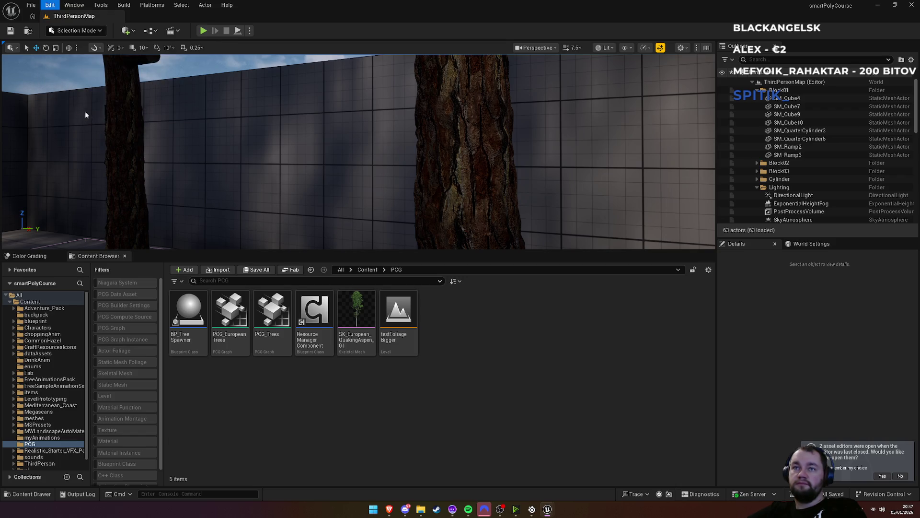
scroll(36, 377, "down", 10)
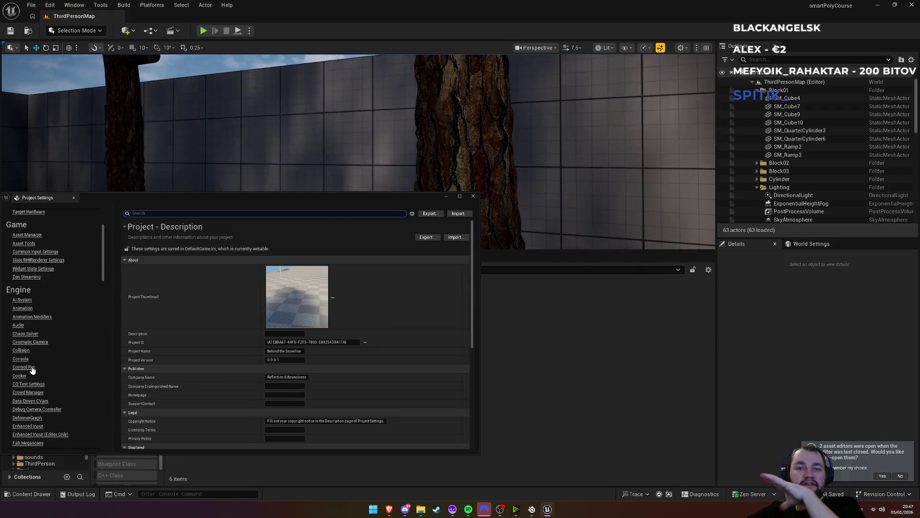
scroll(29, 369, "down", 5)
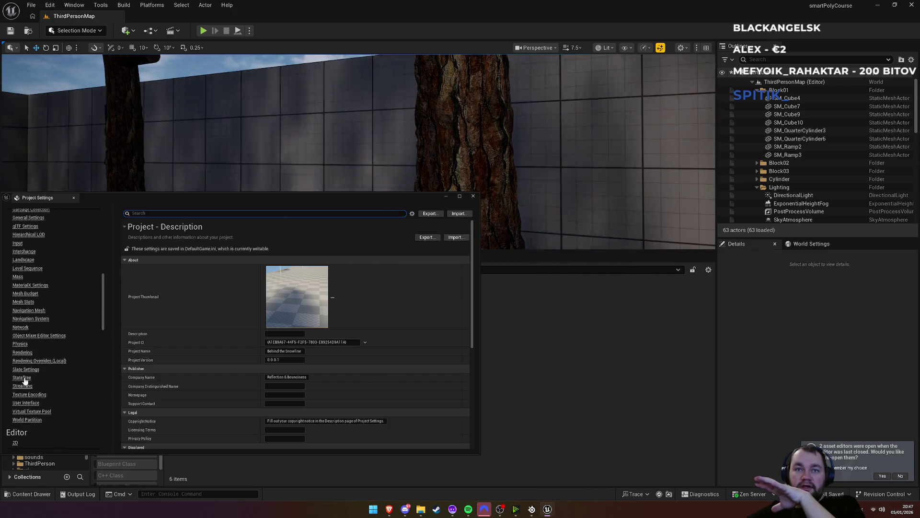
left_click(21, 353)
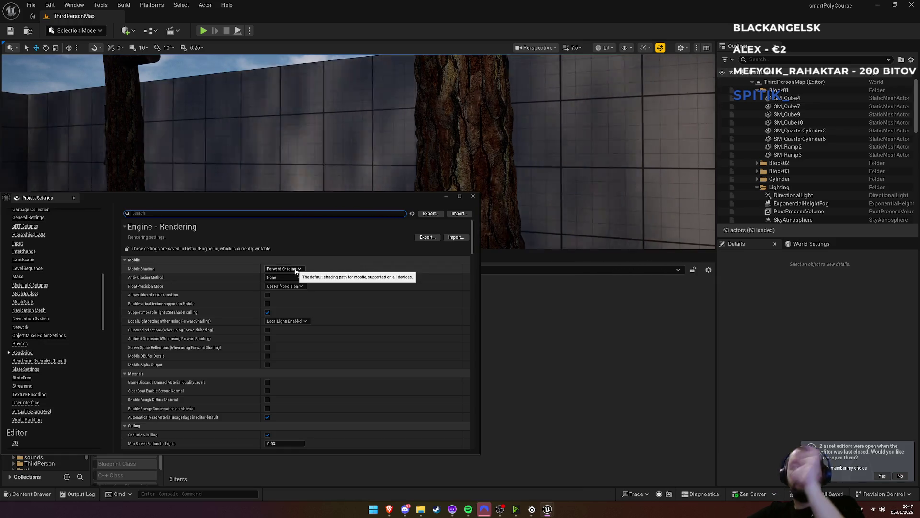
scroll(357, 320, "down", 15)
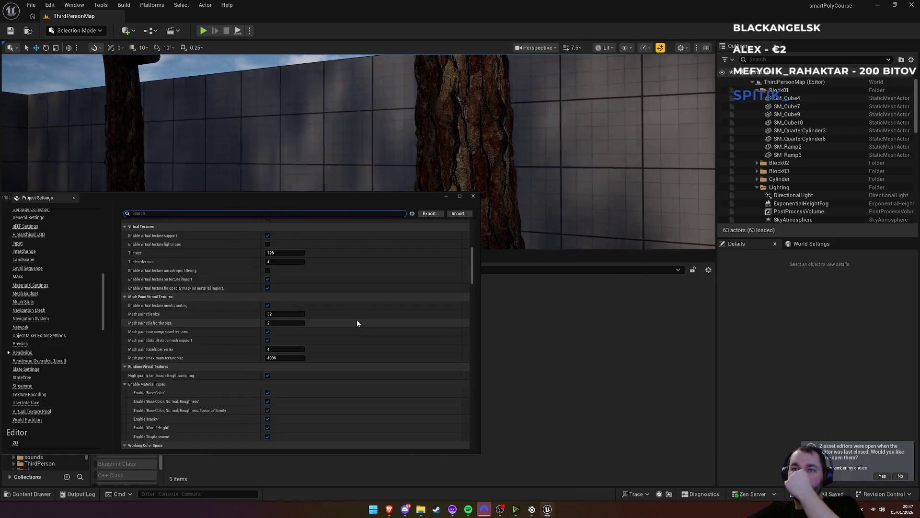
scroll(356, 323, "down", 6)
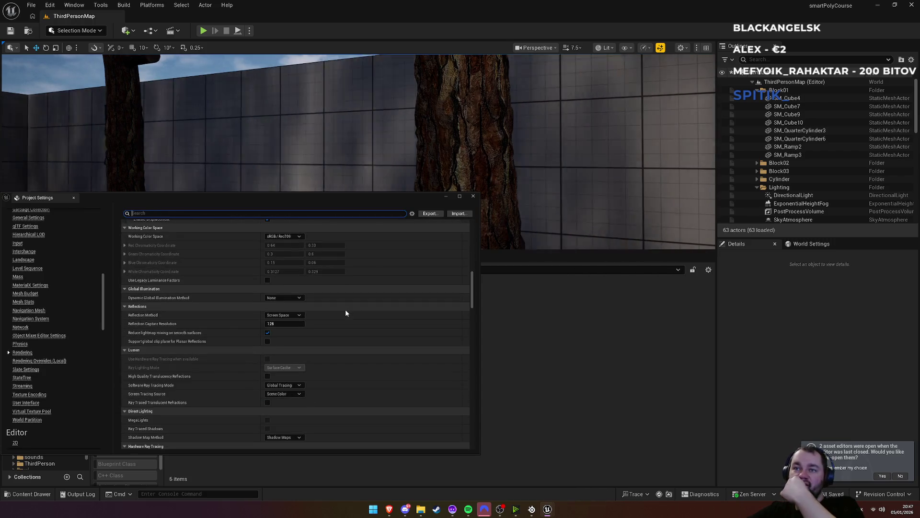
Step: Set Dynamic Global Illumination to Lumen, accept the Lumen reflections notice, and close the settings
left_click(293, 298)
left_click(289, 311)
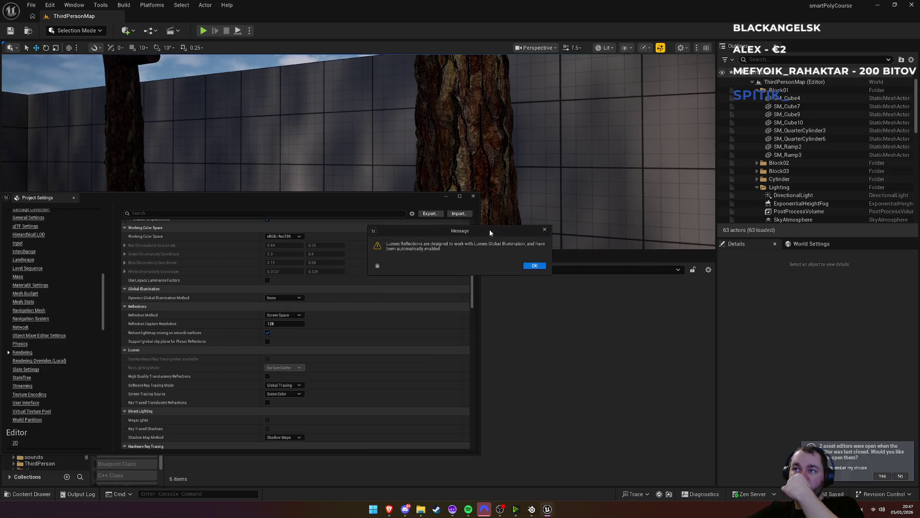
left_click(535, 266)
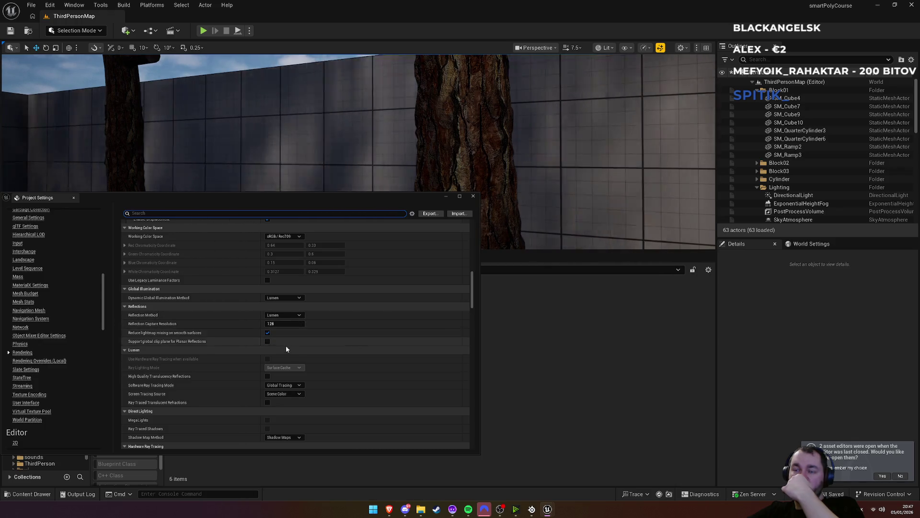
scroll(288, 395, "down", 2)
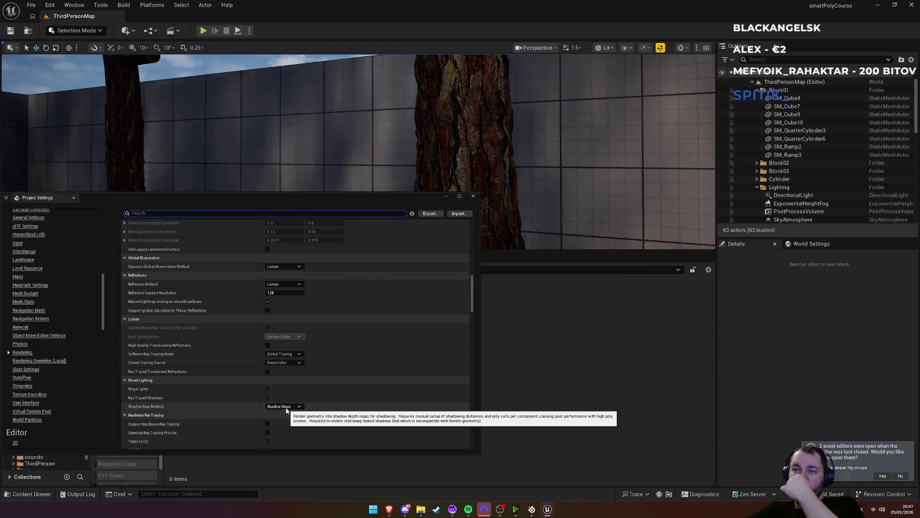
left_click(473, 196)
mouse_move(336, 162)
left_mouse_down()
mouse_move(331, 192)
mouse_move(345, 187)
mouse_move(336, 201)
left_mouse_up()
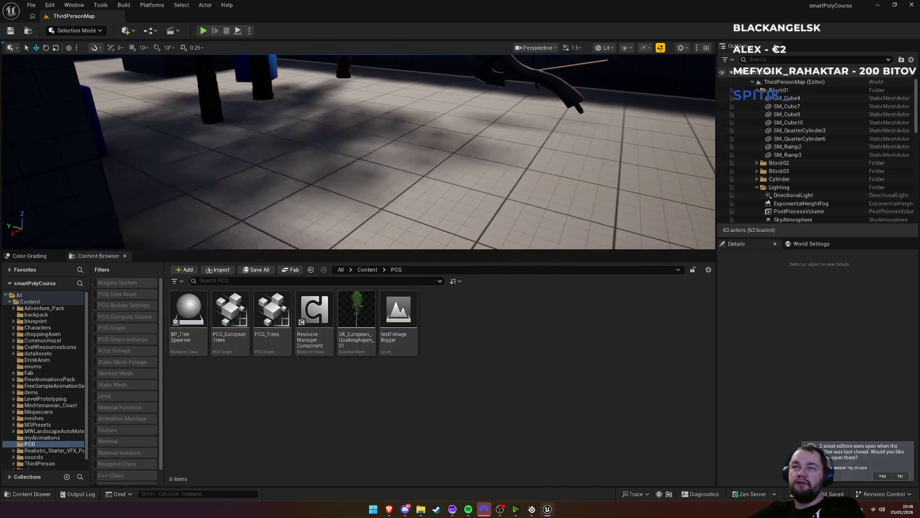
Step: Open the Asset_Zoo level from Recent Levels
left_click(30, 6)
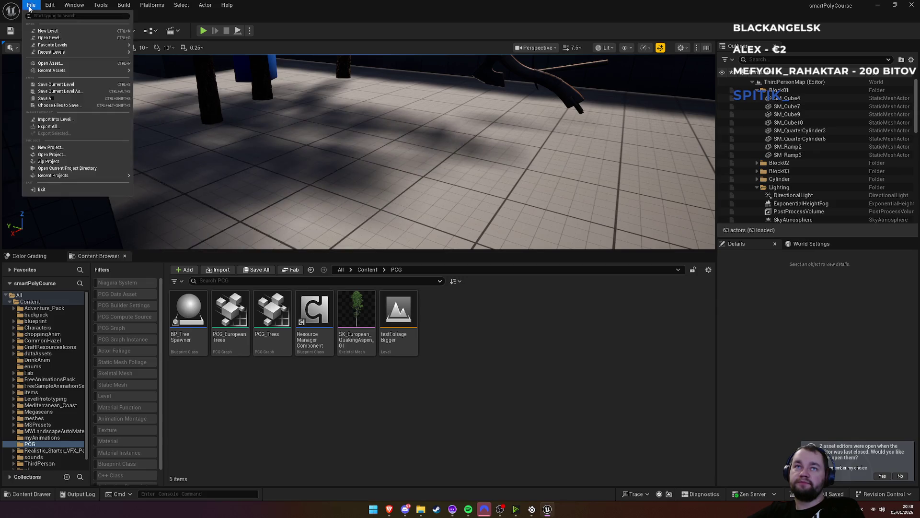
mouse_move(71, 53)
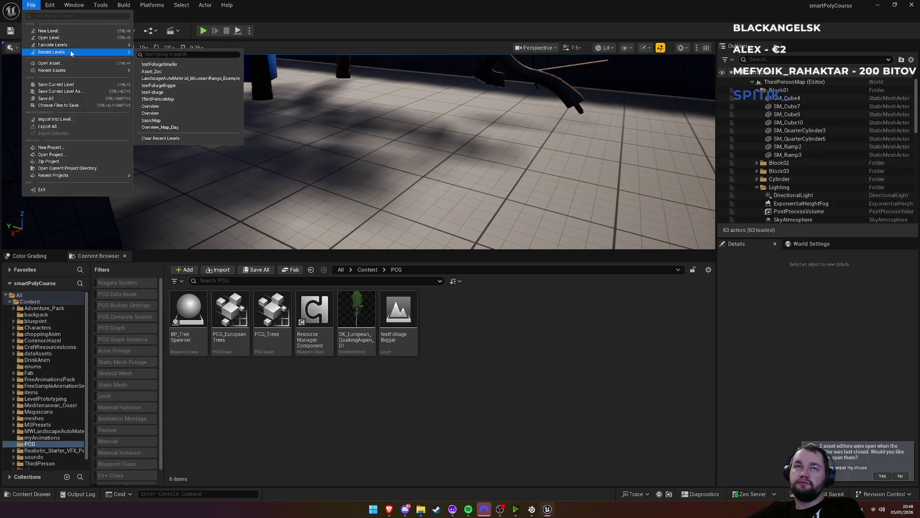
left_click(171, 71)
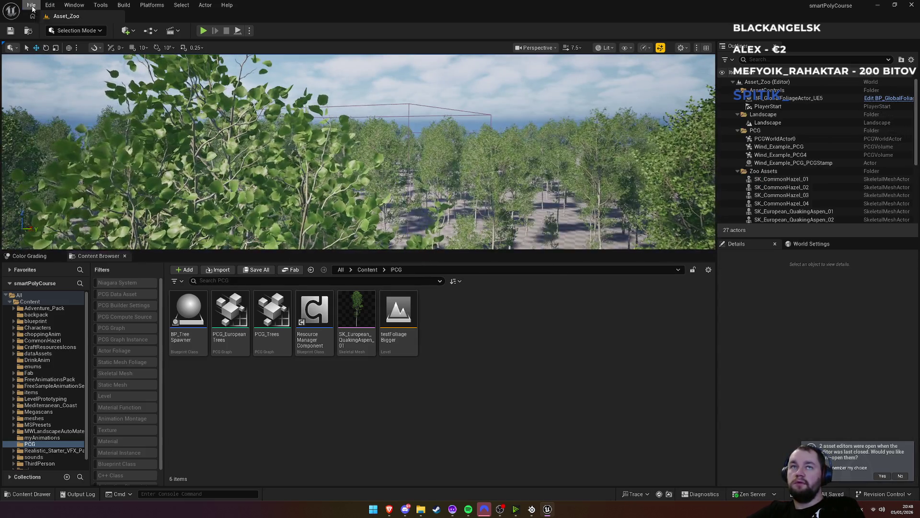
Step: Open the testFoliageSmaller level from Recent Levels
left_click(31, 5)
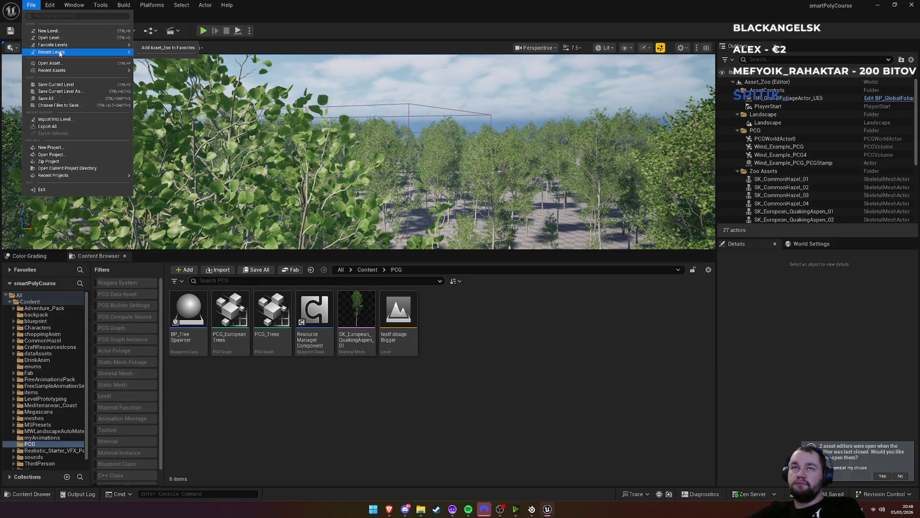
mouse_move(61, 52)
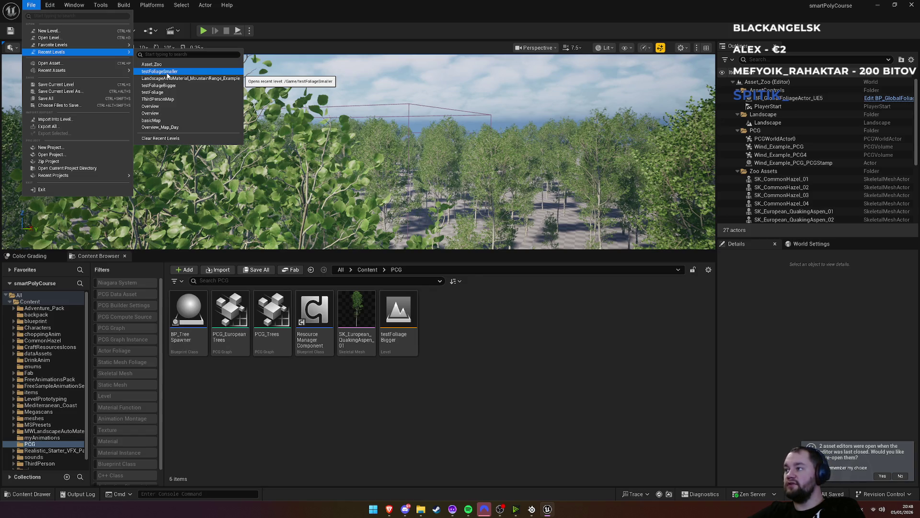
left_click(168, 75)
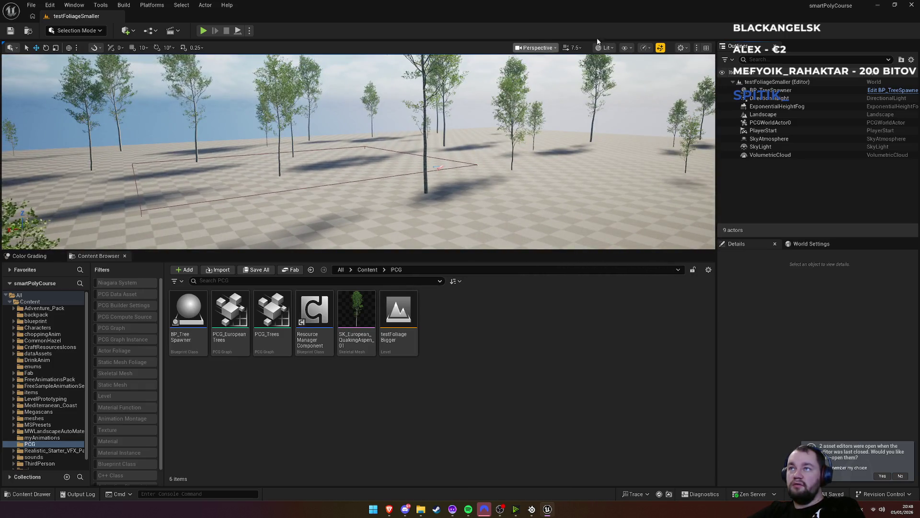
Step: Raise the viewport scalability from Medium to High
left_click(645, 47)
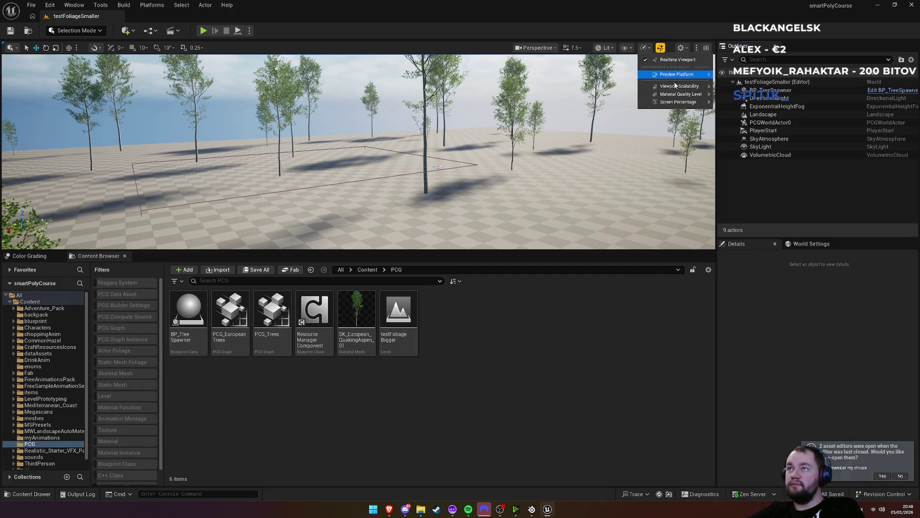
mouse_move(684, 88)
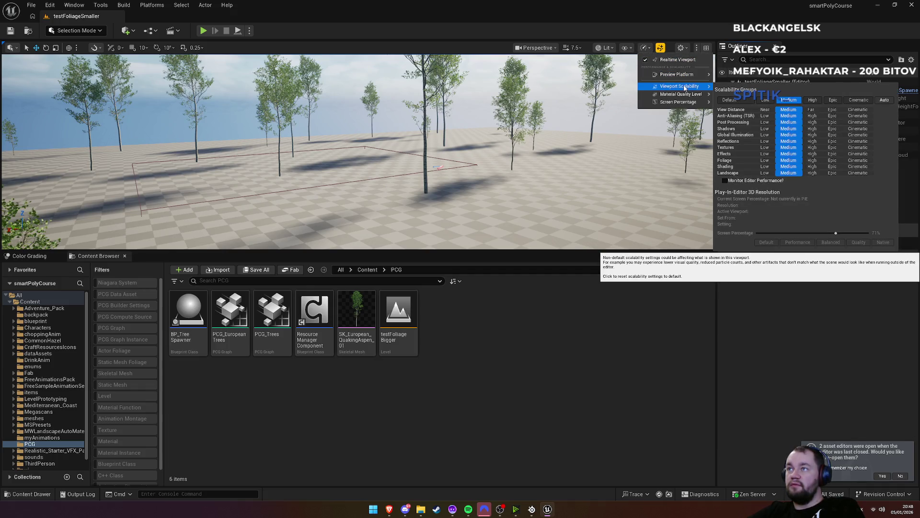
left_click(809, 100)
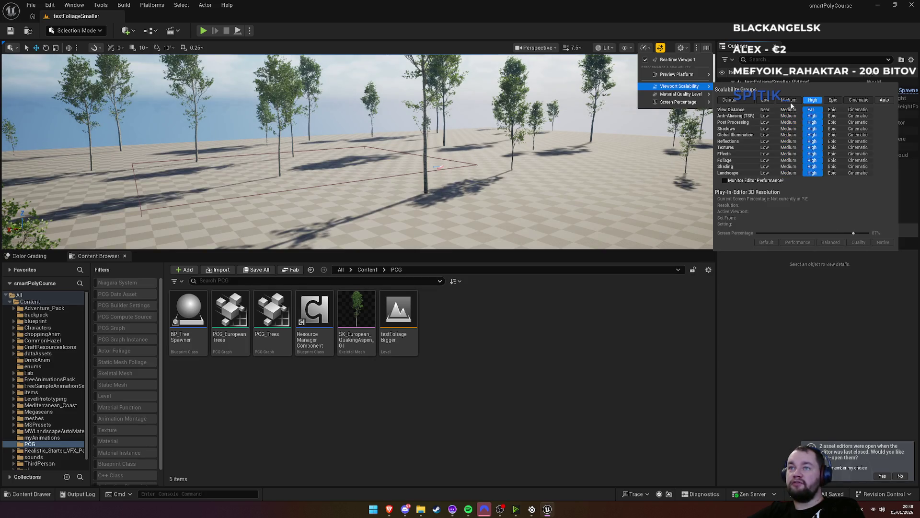
Step: Fly among the trees to inspect their shadows, then Play From Here on the landscape
key("w")
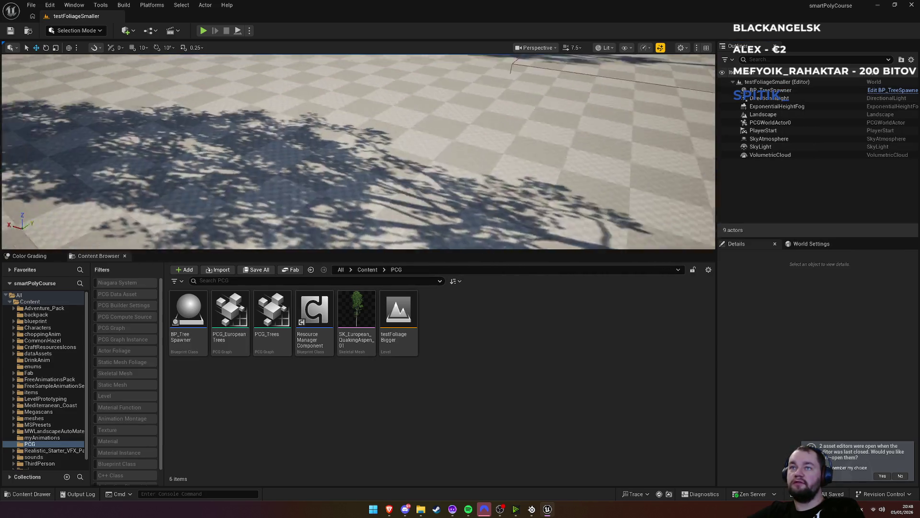
key("w")
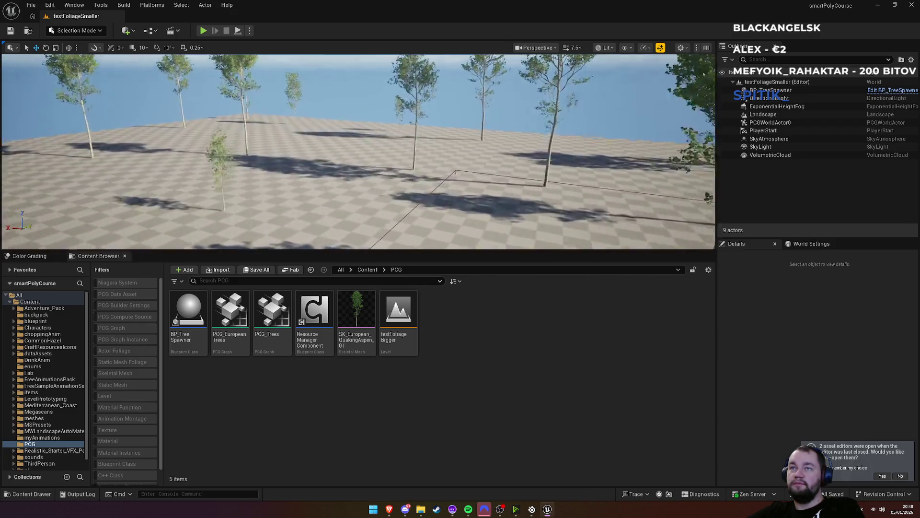
key("s")
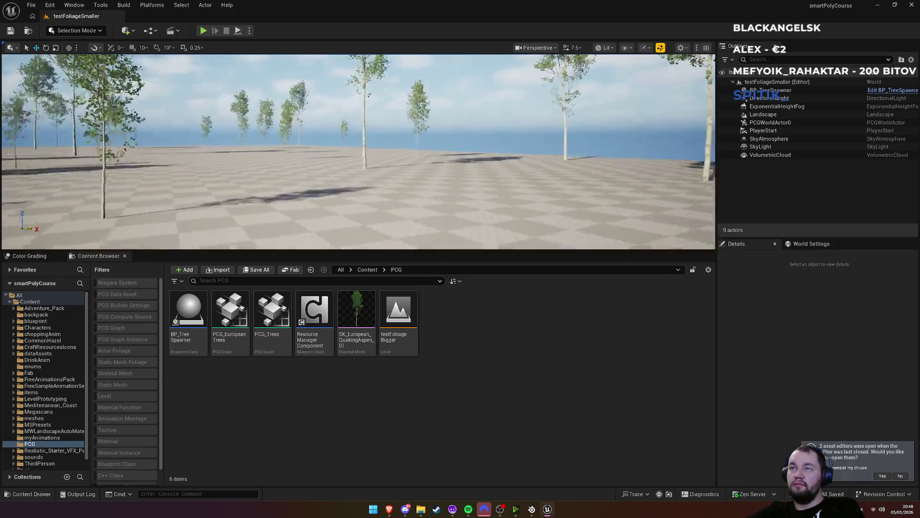
key("w")
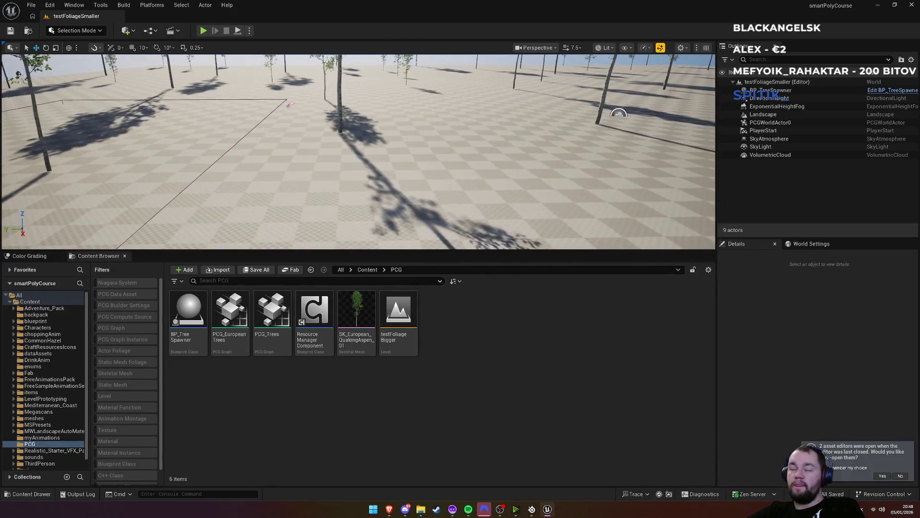
right_click(428, 170)
left_click(478, 382)
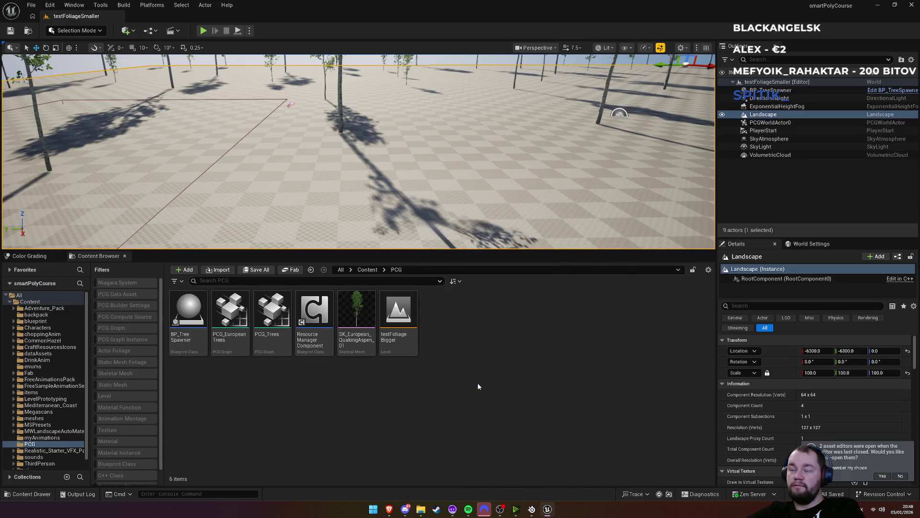
Step: In a fullscreen game view, run the character past the trees and back, then open the console
key("super")
key("super")
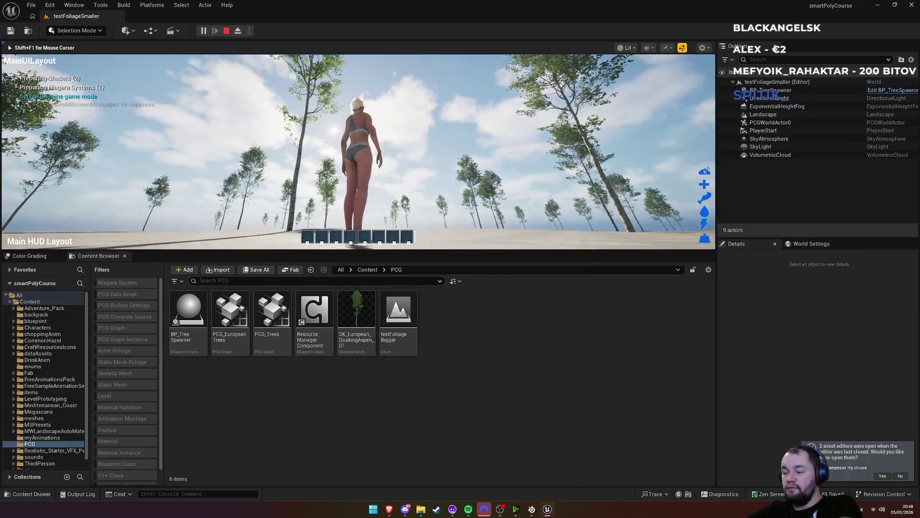
key("F11")
key("w")
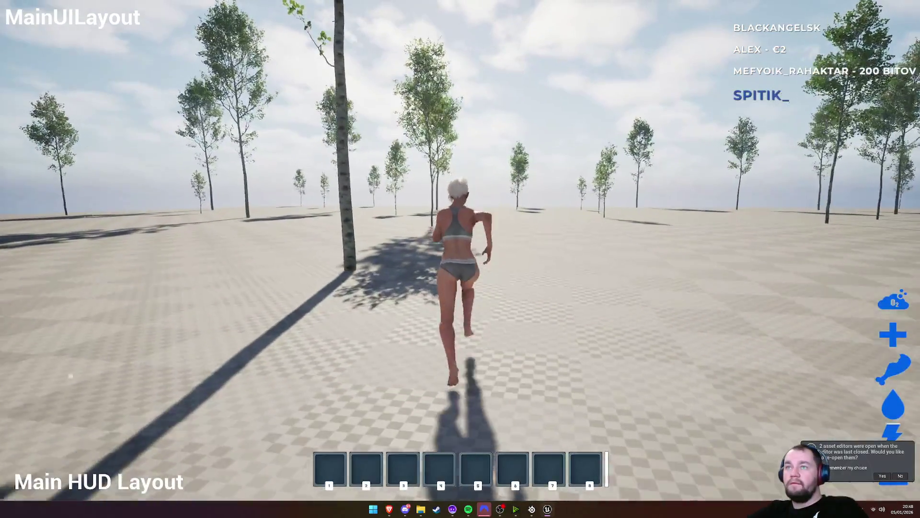
key("s")
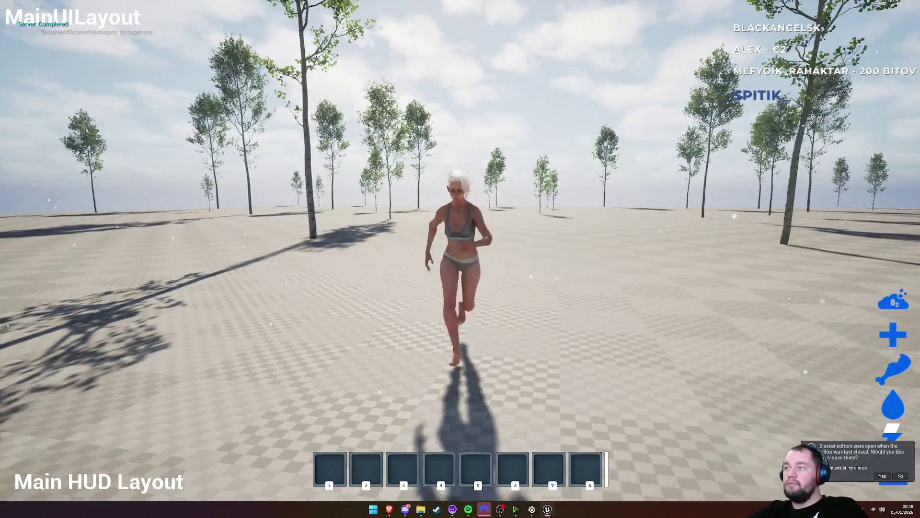
key("super")
left_click(471, 149)
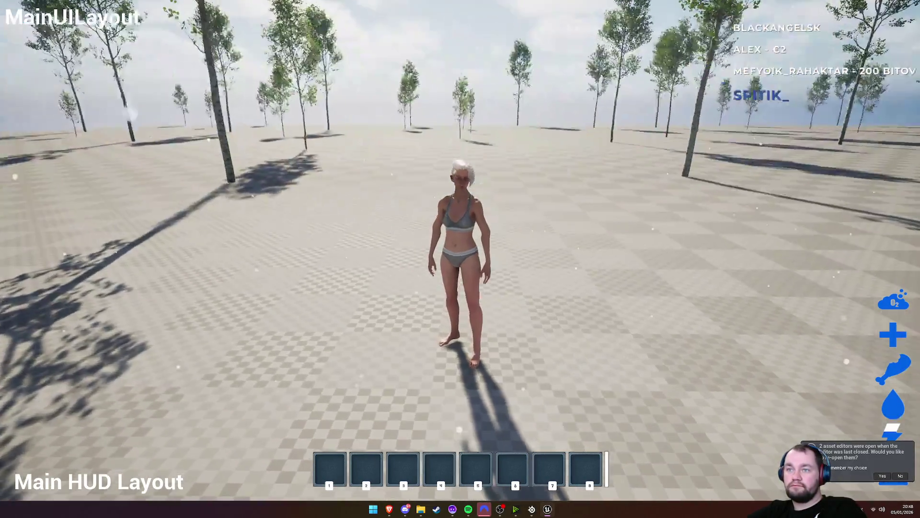
key("grave")
Step: Turn on the 'stat unit' and 'stat fps' overlays from the console
type("stat unit")
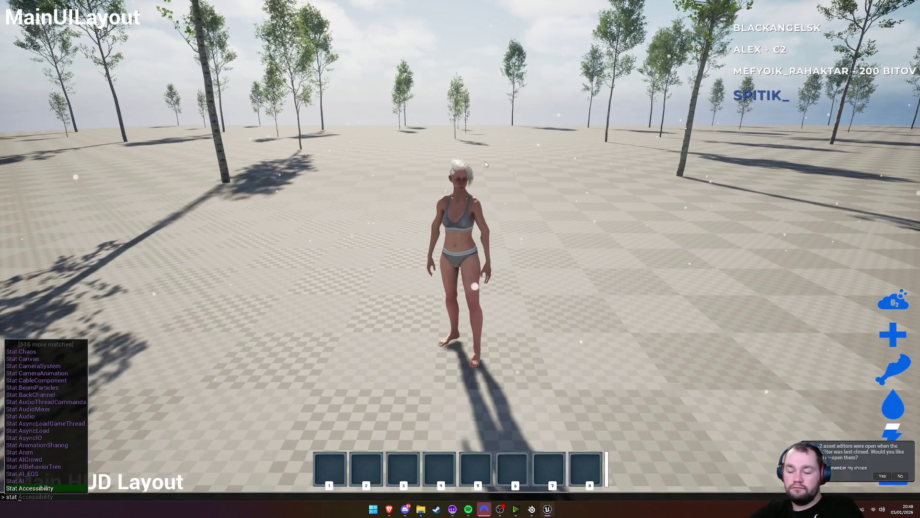
key("Return")
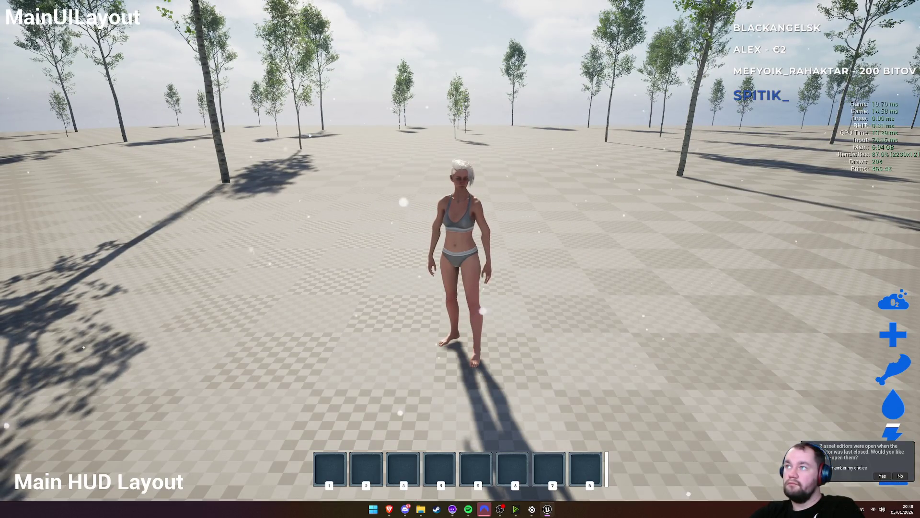
key("grave")
type("stat fps")
key("Return")
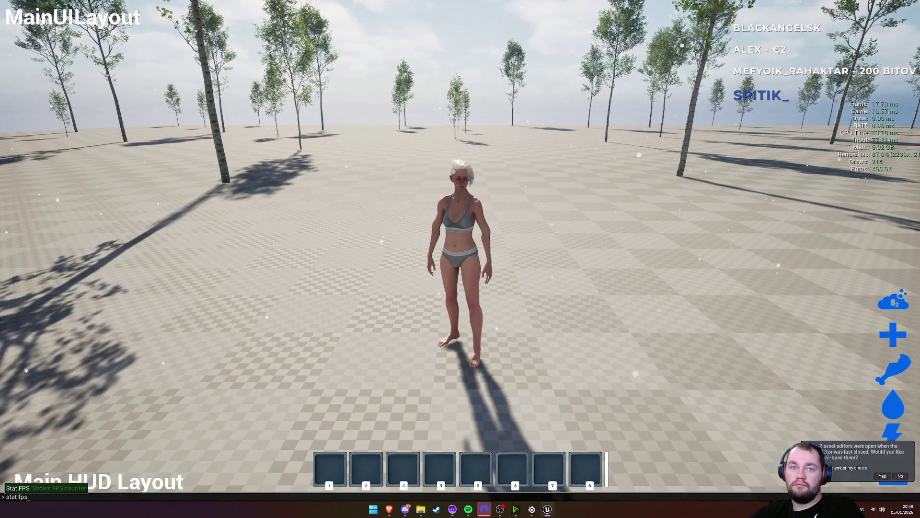
Step: Run the character around the tree field with WASD, then leave fullscreen and stop playing
key("w")
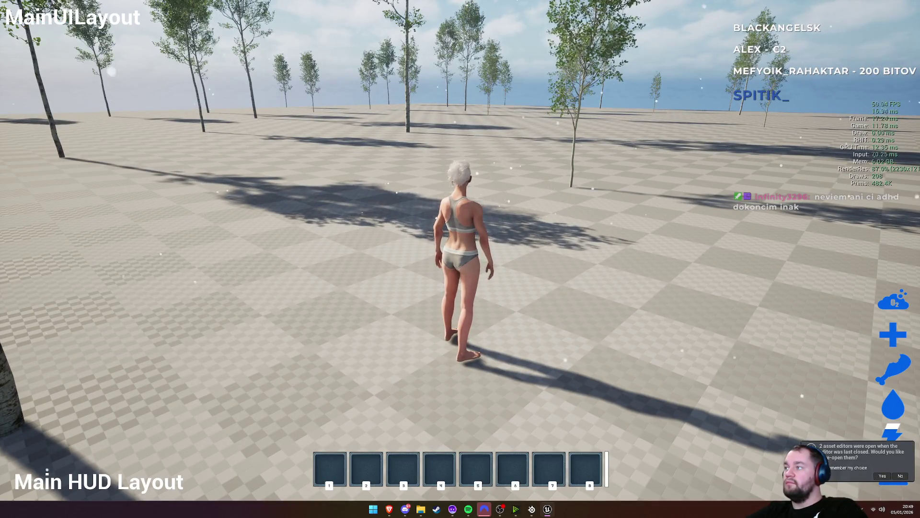
key("w")
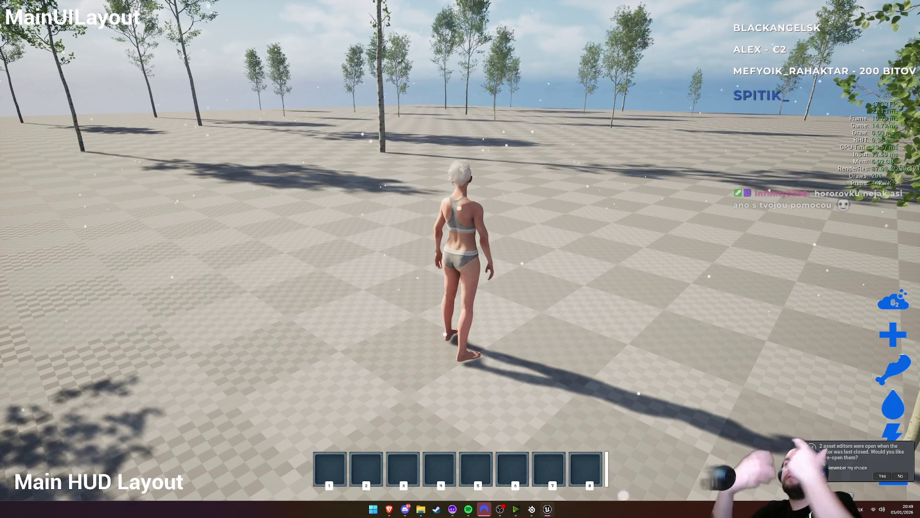
key("a")
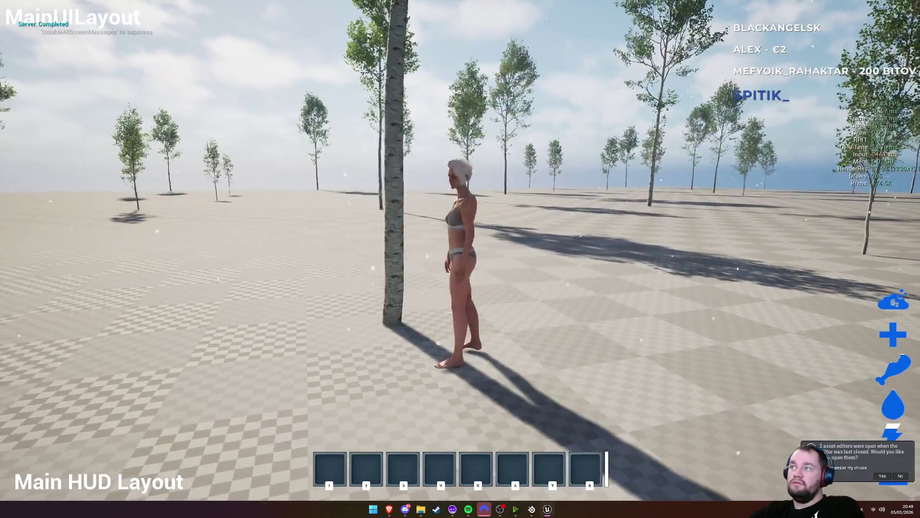
key("s")
key("w")
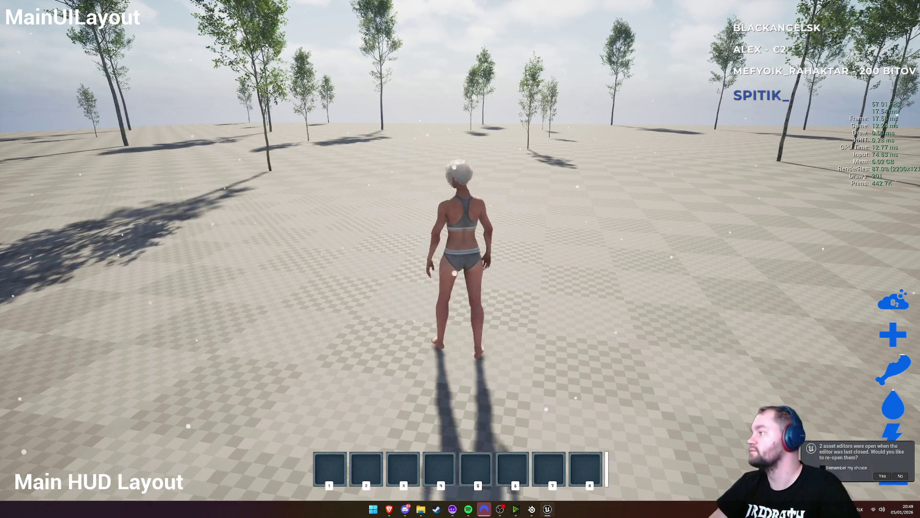
key("w")
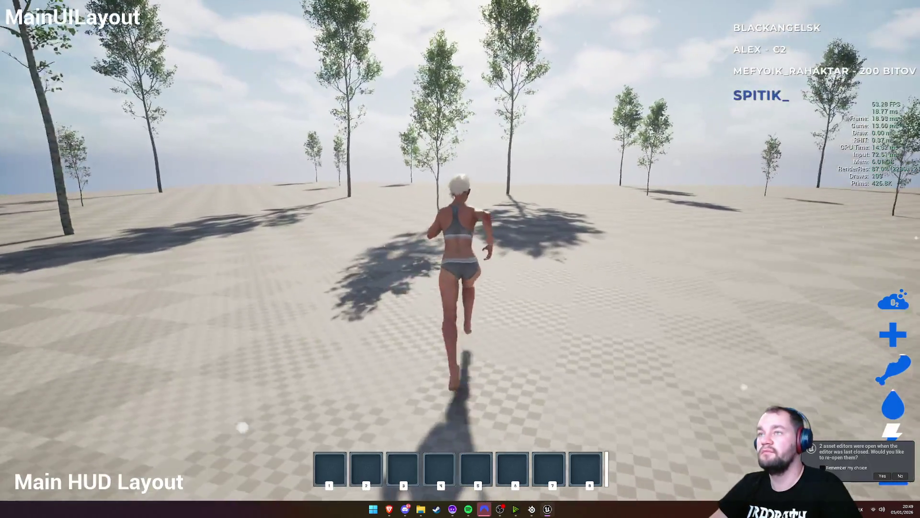
key("d")
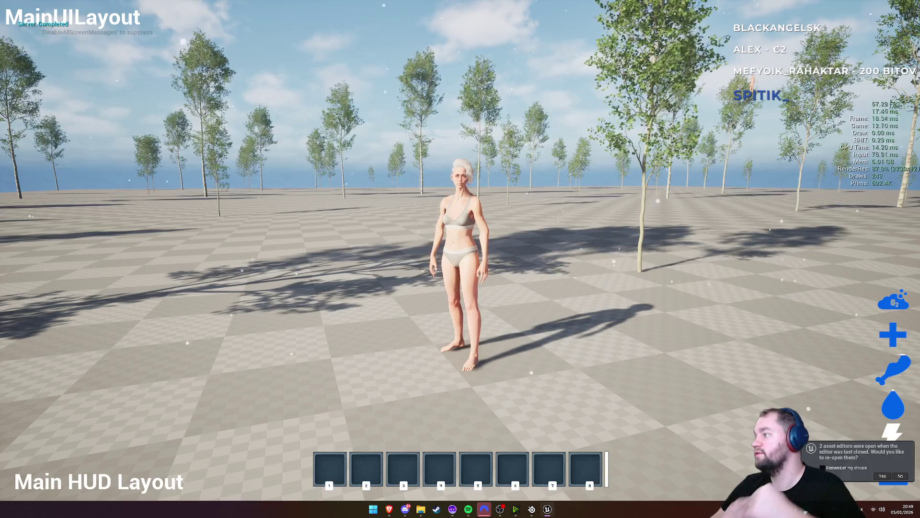
key("s")
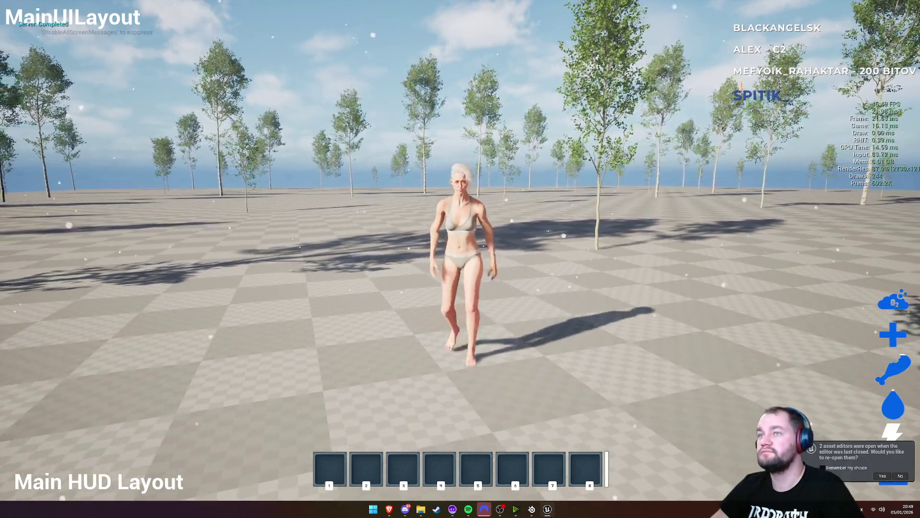
key("F11")
key("Escape")
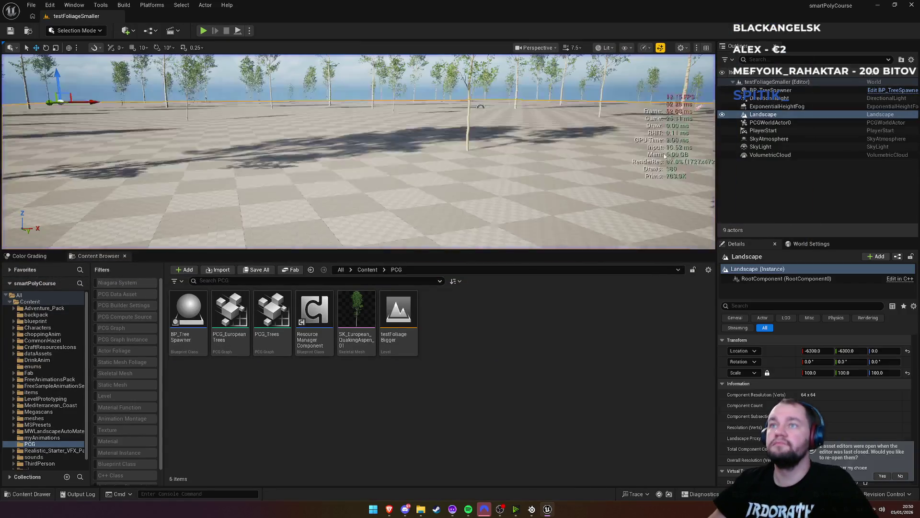
Step: Fly toward the trees, select BP_TreeSpawner, and turn frame stats back on (about 44 FPS)
mouse_move(476, 201)
left_mouse_down()
mouse_move(461, 180)
mouse_move(460, 202)
left_mouse_up()
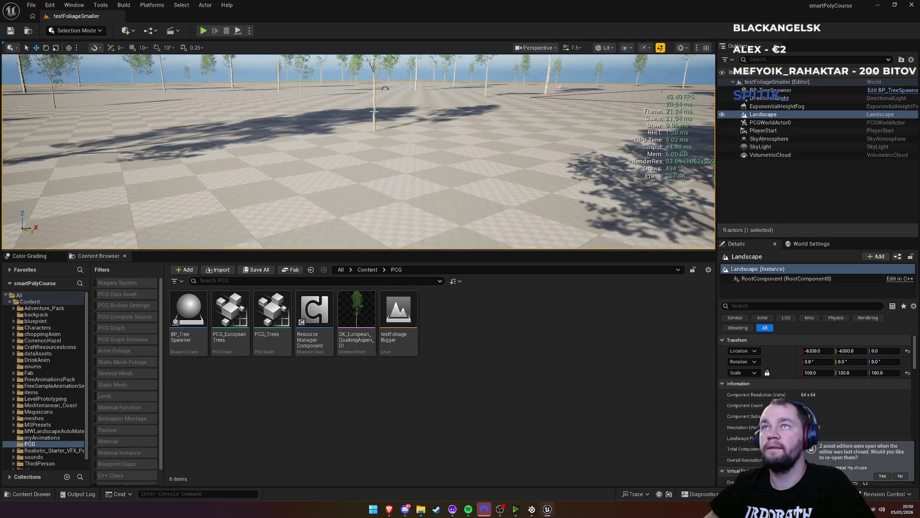
left_click(374, 111)
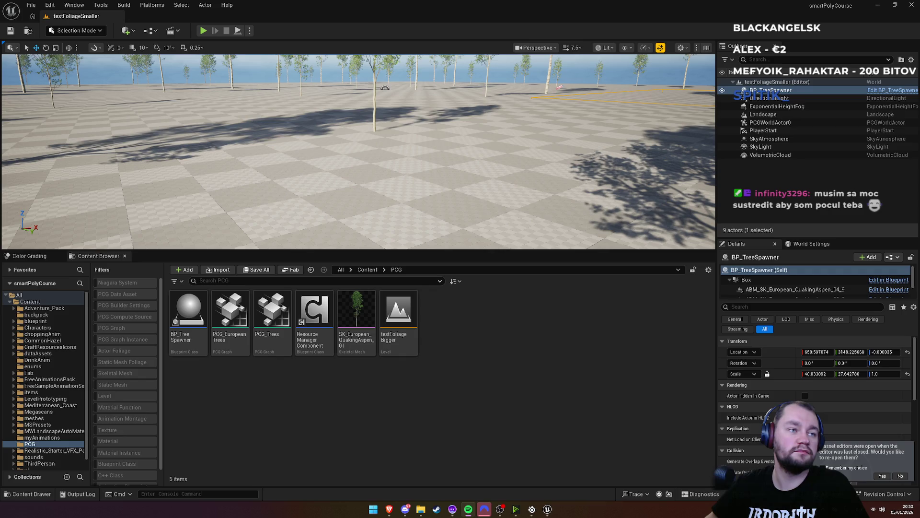
key("ctrl+shift+h")
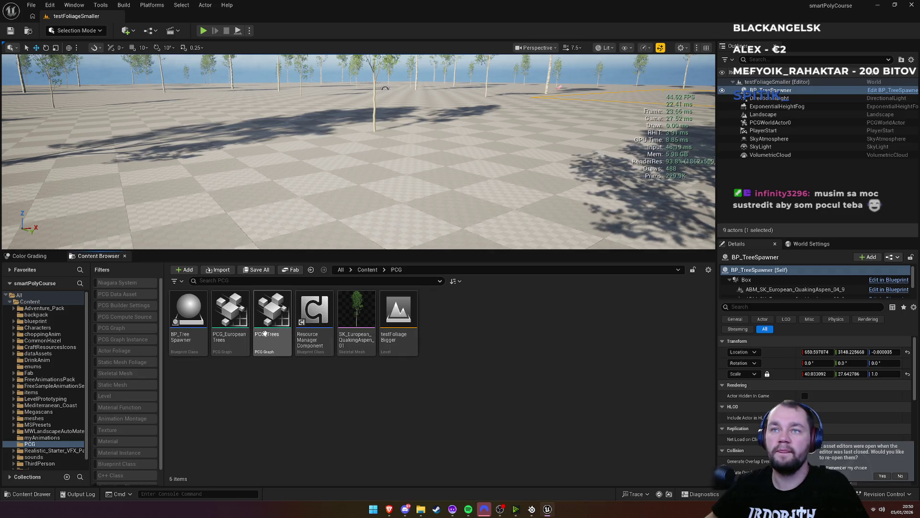
Step: Open the PCG_EuropeanTrees graph and inspect its Density Remap node in the Proxy Noise group
double_click(230, 326)
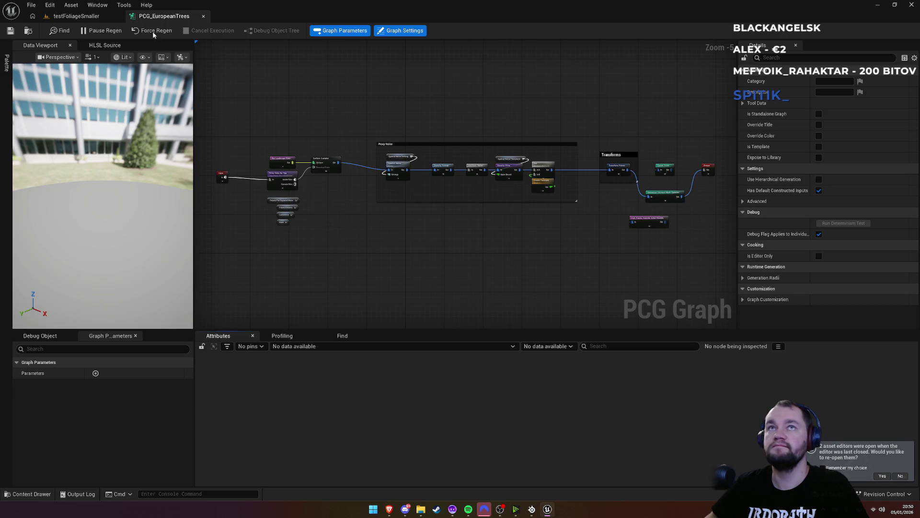
scroll(271, 184, "up", 4)
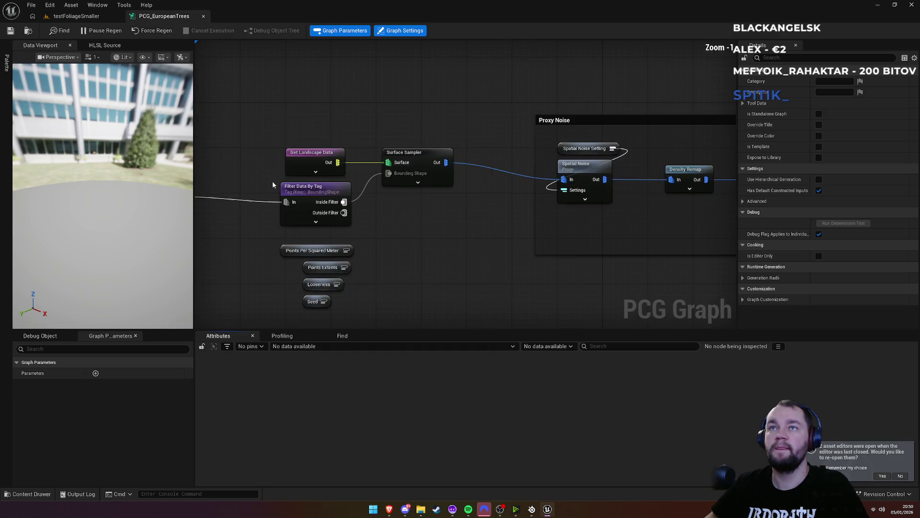
scroll(271, 183, "up", 1)
left_click_drag(493, 222, 382, 239)
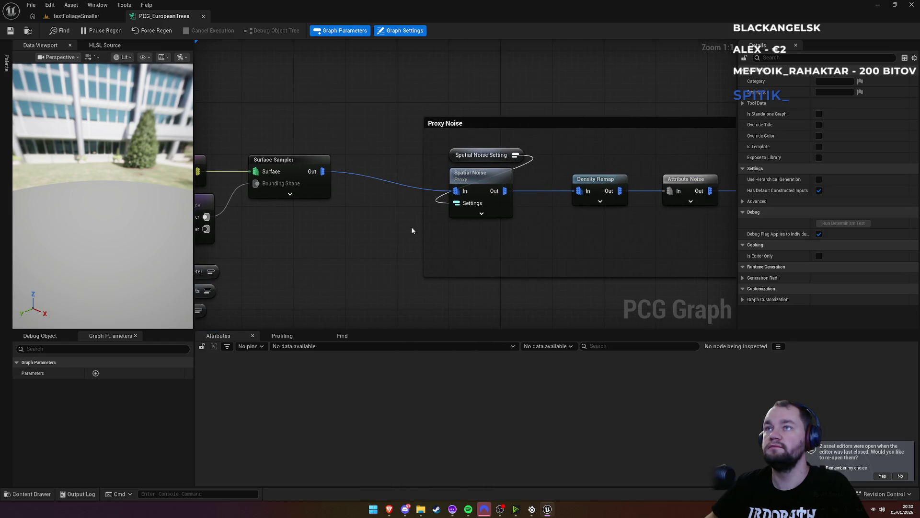
left_click(581, 183)
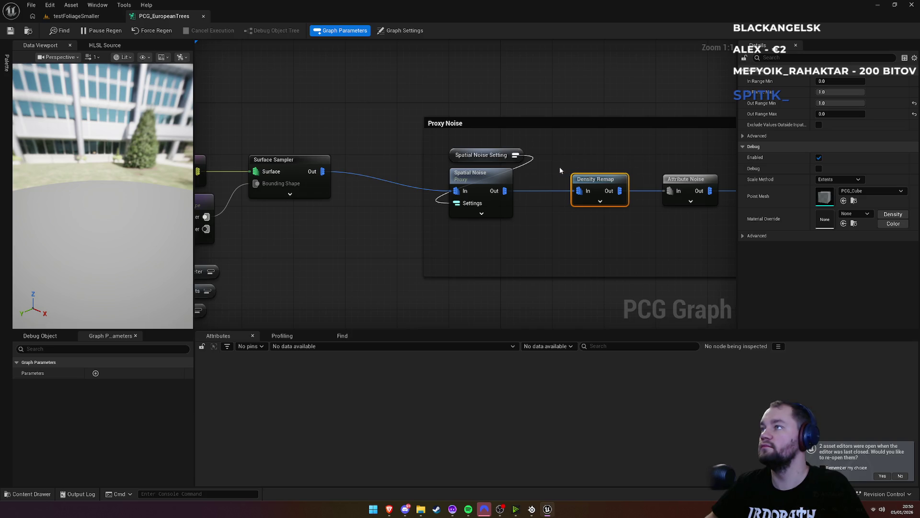
Step: Review the Attribute Noise and Density Filter settings, including debug options, then return to testFoliageSmaller
left_click_drag(641, 82, 420, 62)
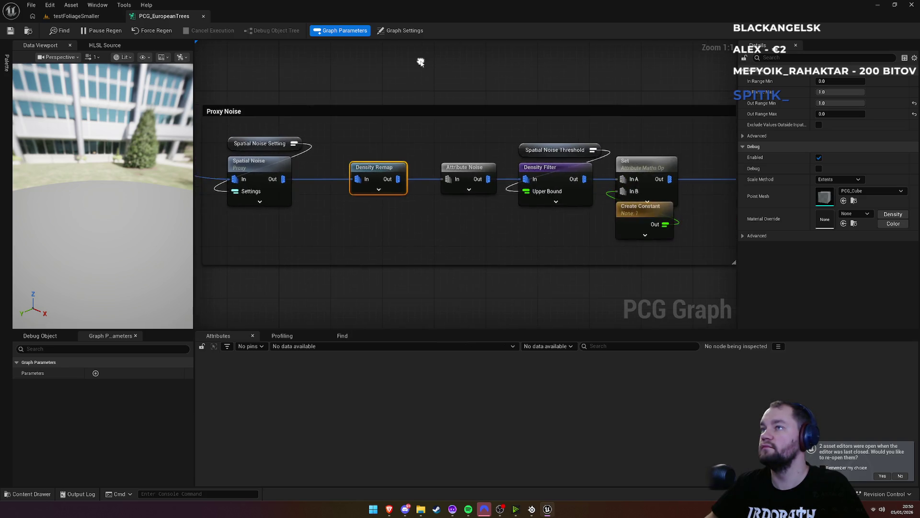
left_click(462, 174)
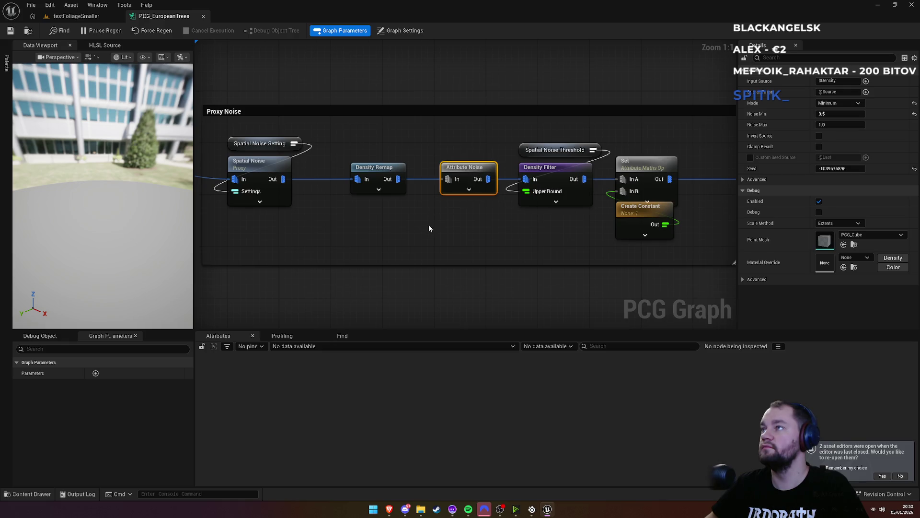
left_click(541, 172)
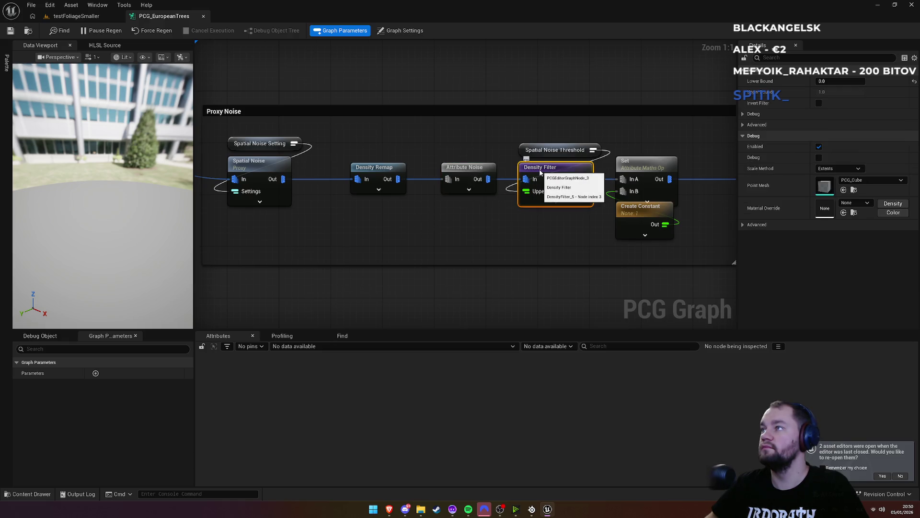
left_click(744, 124)
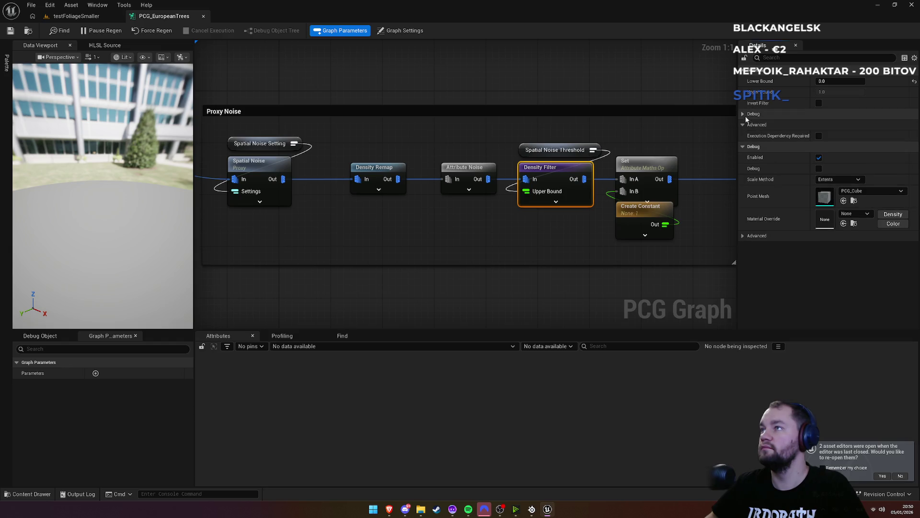
left_click(744, 114)
left_click(743, 114)
left_click(744, 114)
left_click(744, 114)
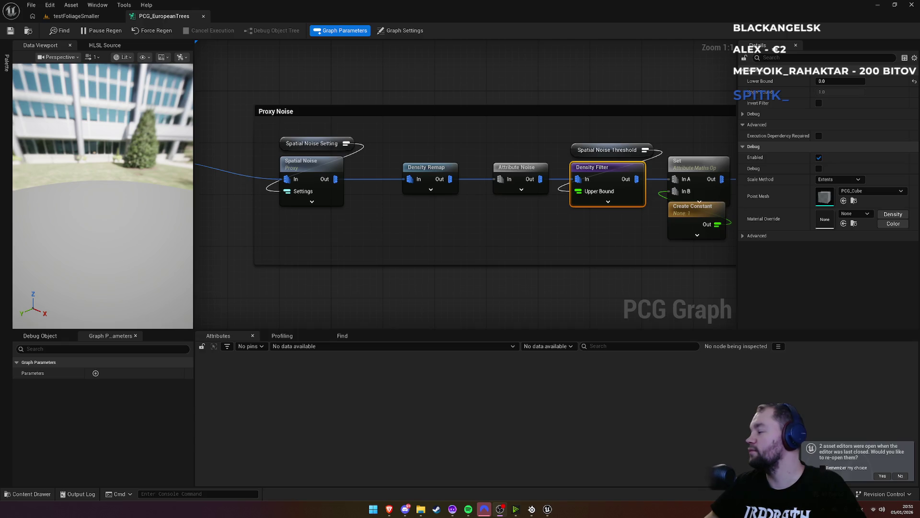
left_click(88, 17)
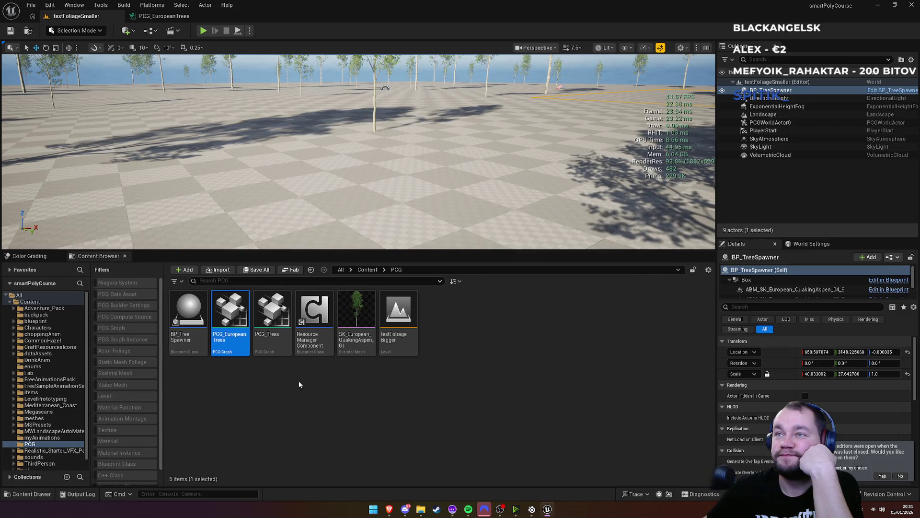
Step: In PCG_EuropeanTrees, add a graph parameter and then remove it again
left_click(166, 18)
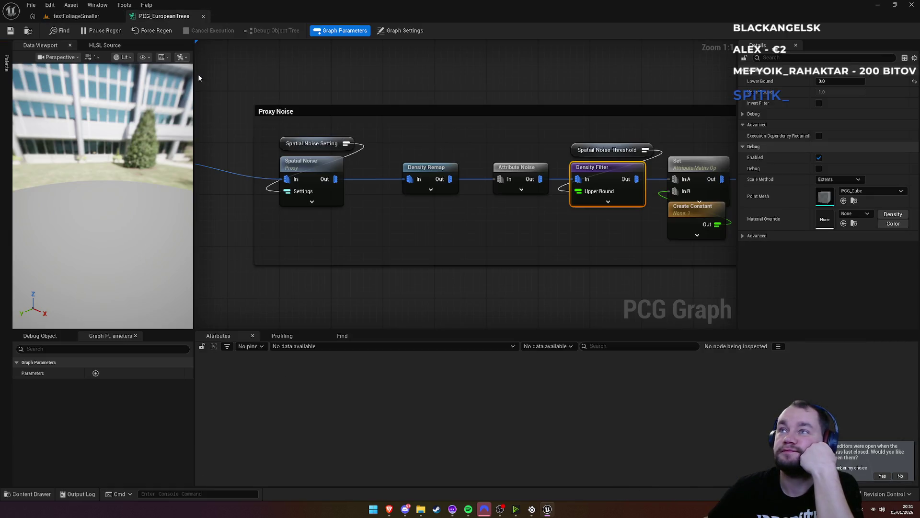
left_click(95, 373)
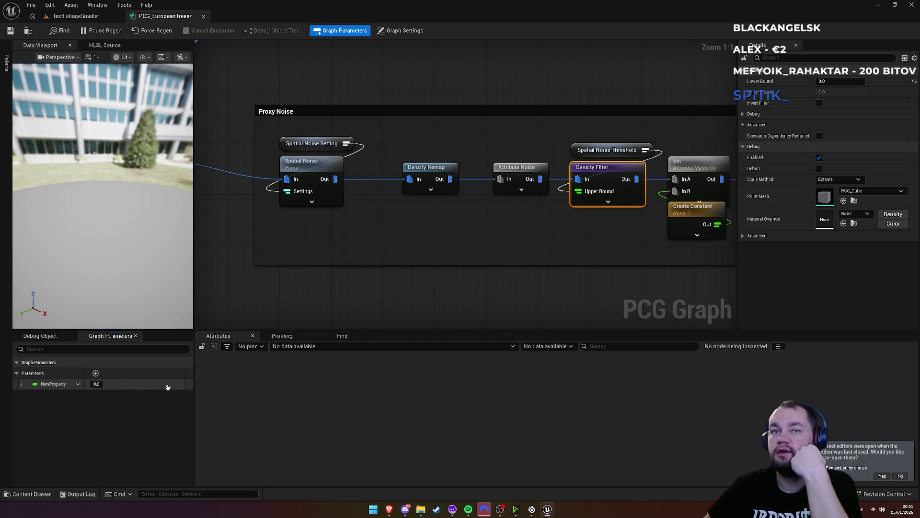
left_click(77, 384)
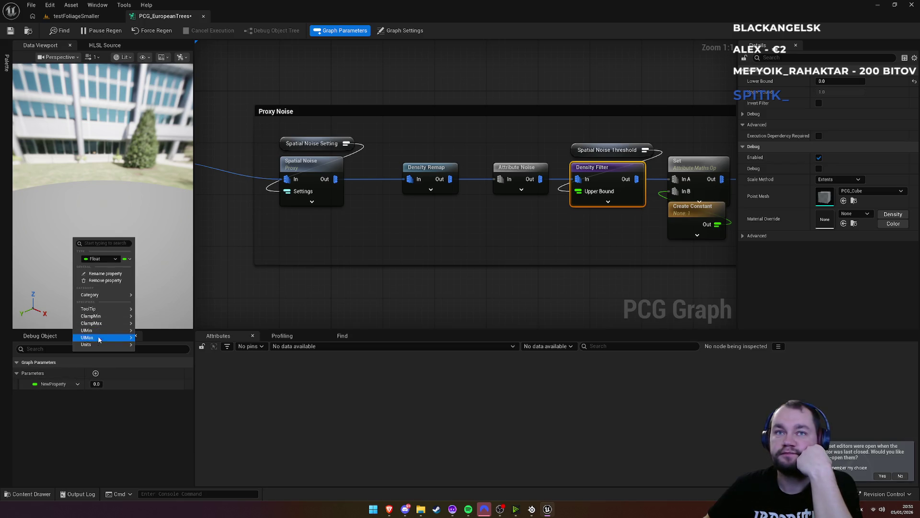
left_click(105, 280)
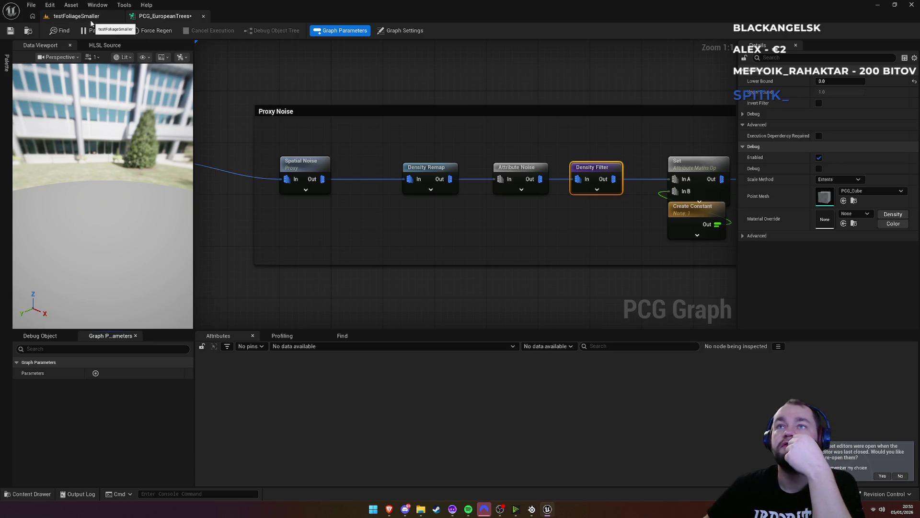
Step: Inspect the Get Landscape Data, Filter Data By Tag and Surface Sampler nodes, then return to the level
left_click_drag(279, 138, 538, 164)
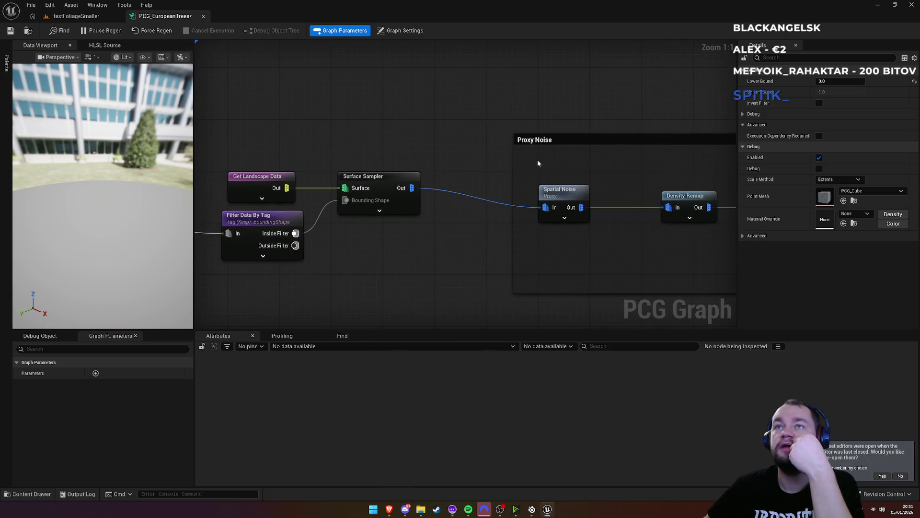
left_click(275, 183)
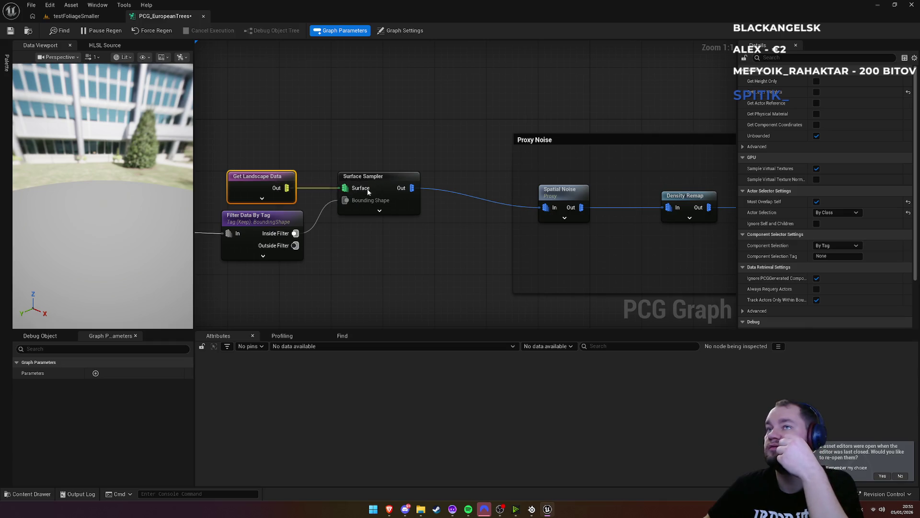
left_click_drag(327, 145, 507, 124)
left_click(437, 196)
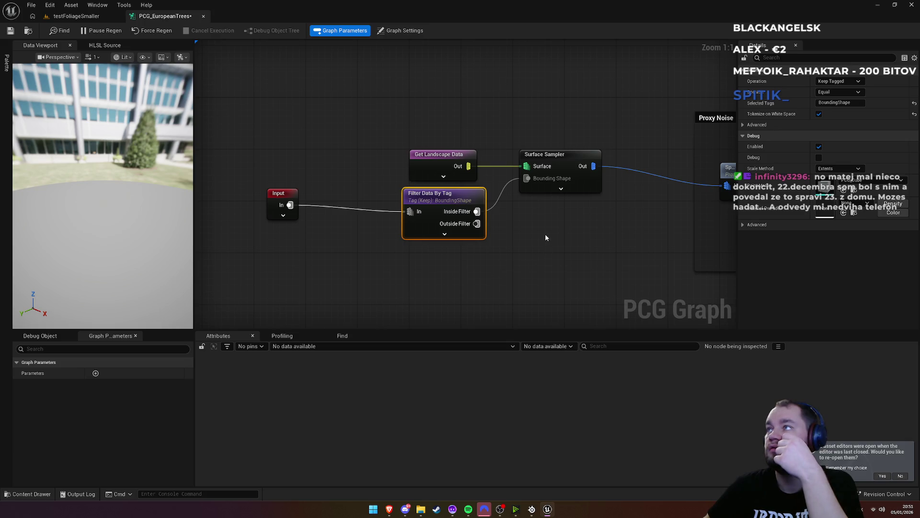
left_click(546, 154)
left_click(77, 16)
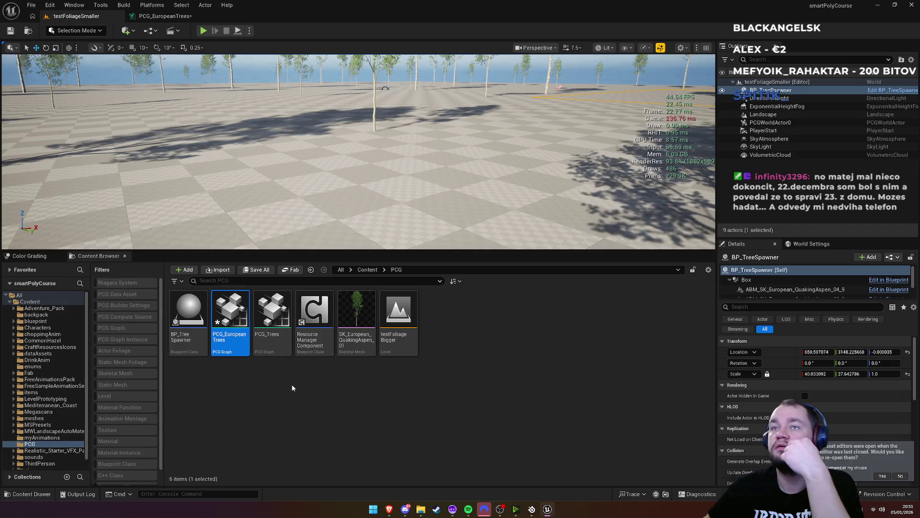
Step: From the asset root, filter to PCG Graph assets and search for 'world'
left_click(341, 270)
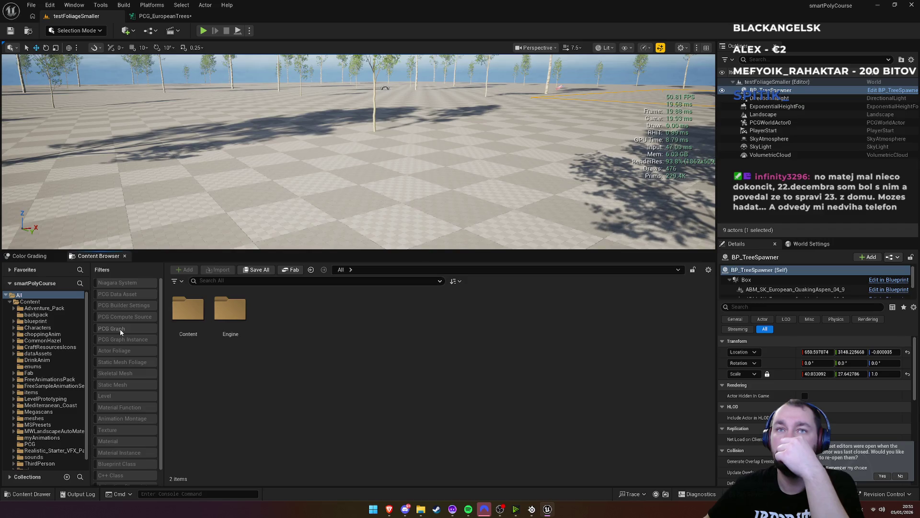
left_click(120, 329)
left_click(309, 282)
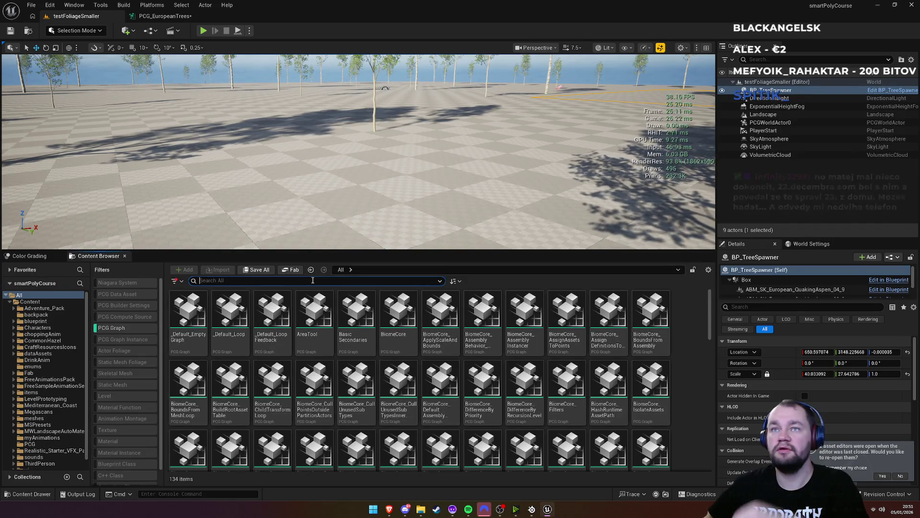
type("world")
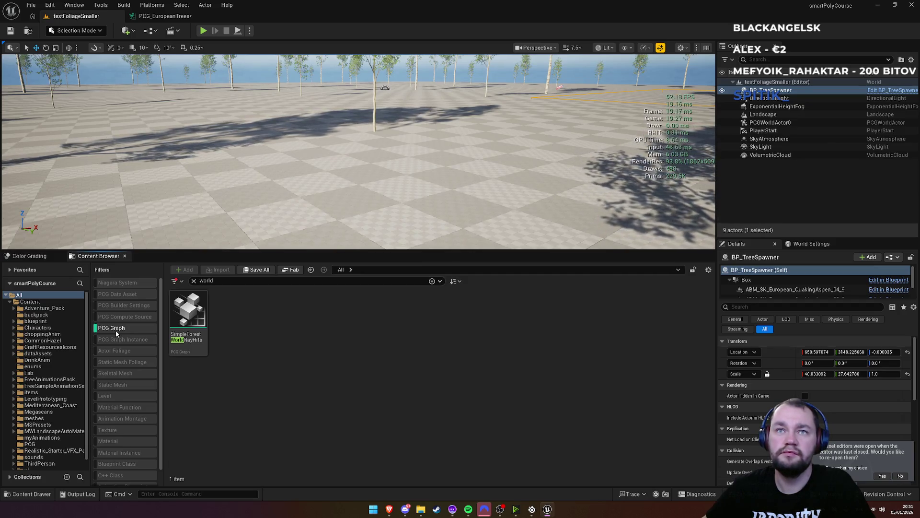
Step: Cycle through the PCG Data Asset, Builder Settings, Compute Source and Graph Instance filters, ending on PCG Graph
left_click(116, 330)
left_click(112, 295)
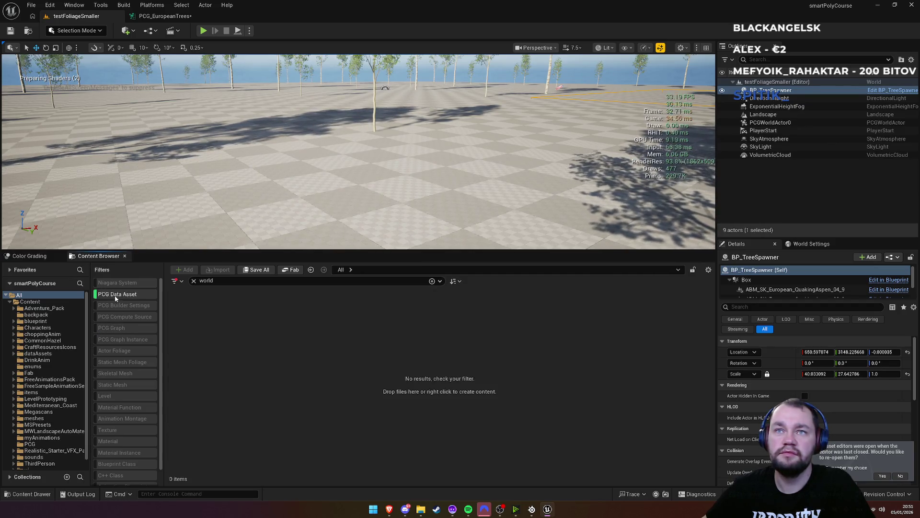
left_click(118, 306)
left_click(119, 305)
left_click(116, 316)
left_click(116, 316)
left_click(115, 340)
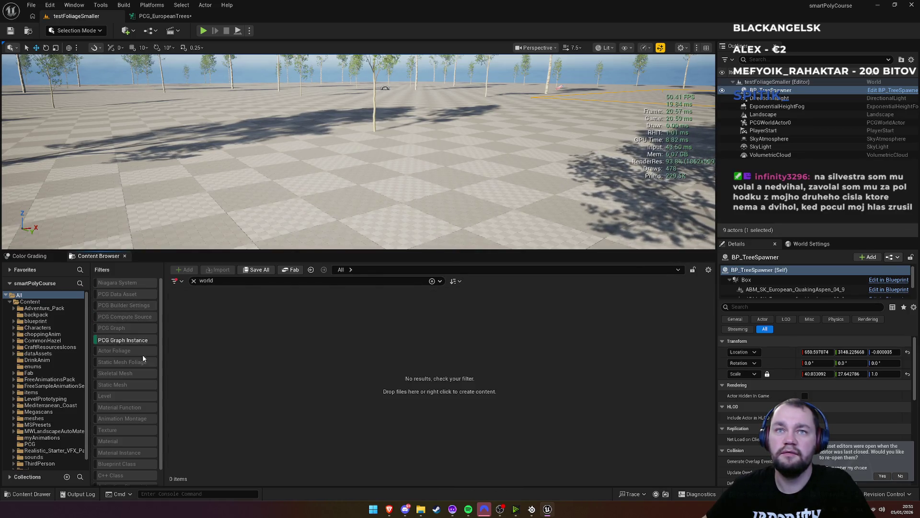
left_click(122, 340)
left_click(112, 328)
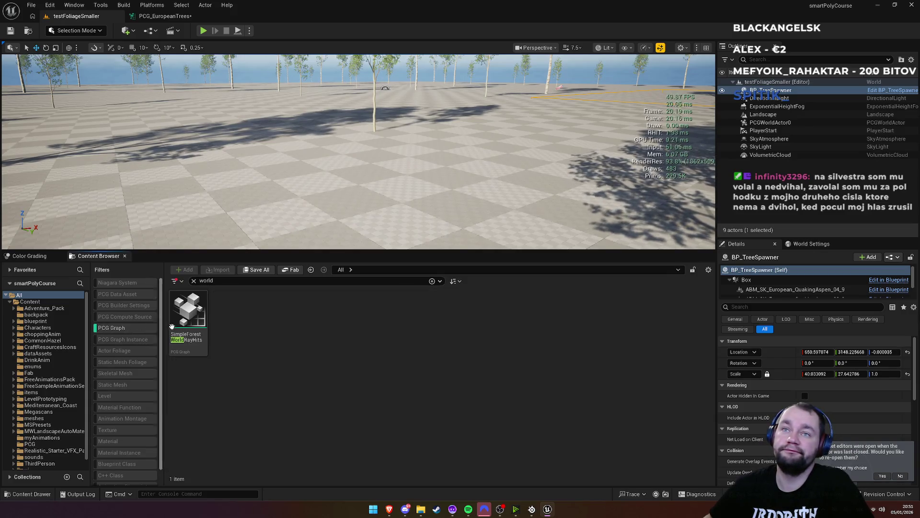
Step: Clear the 'world' search and PCG Graph filter, then open the BP_TreeSpawner blueprint
left_click(193, 280)
left_click(124, 329)
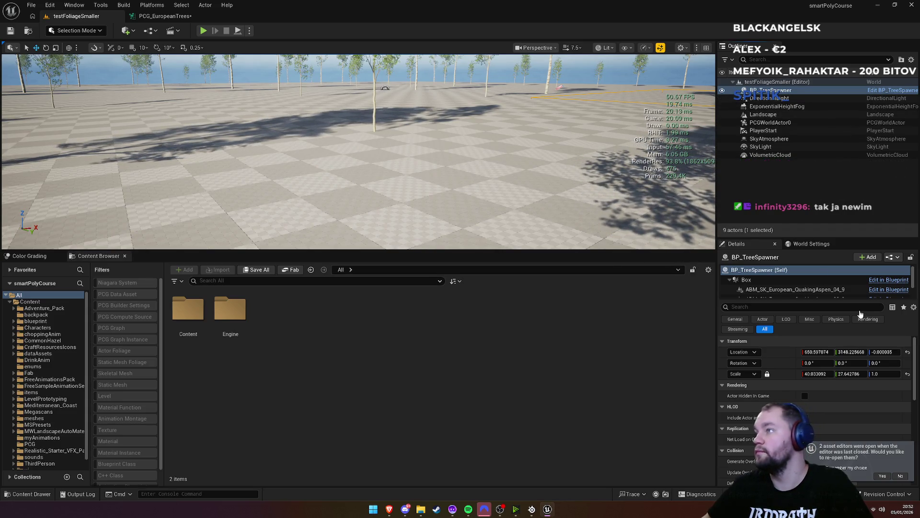
left_click(875, 91)
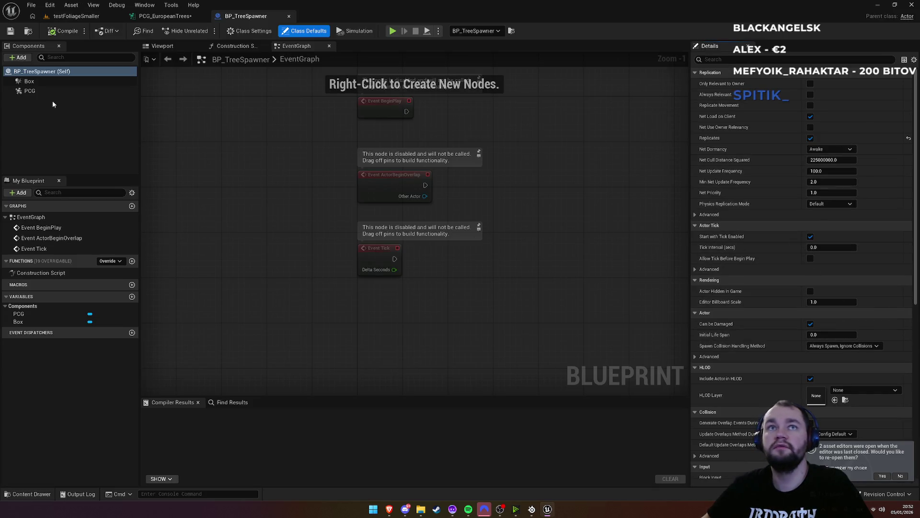
Step: Select BP_TreeSpawner's PCG component and browse to its assigned Wind_Example_PCG graph
left_click(30, 90)
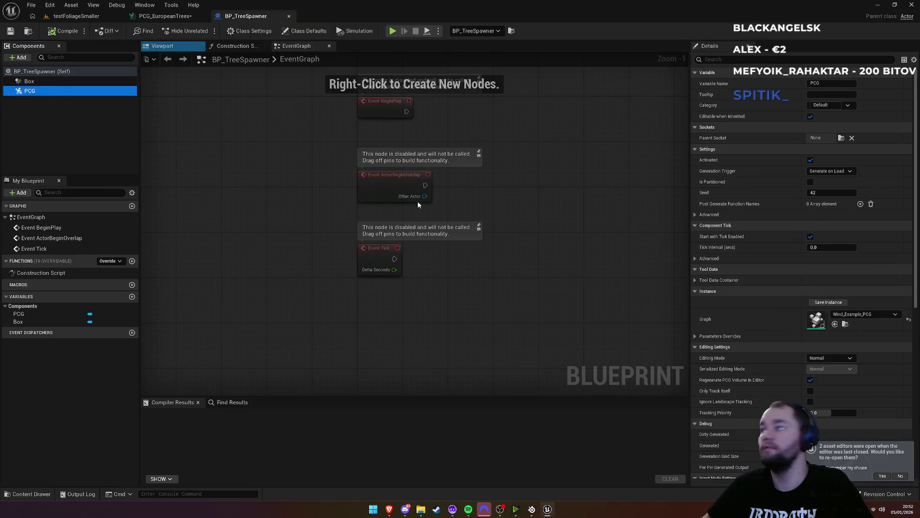
left_click(846, 324)
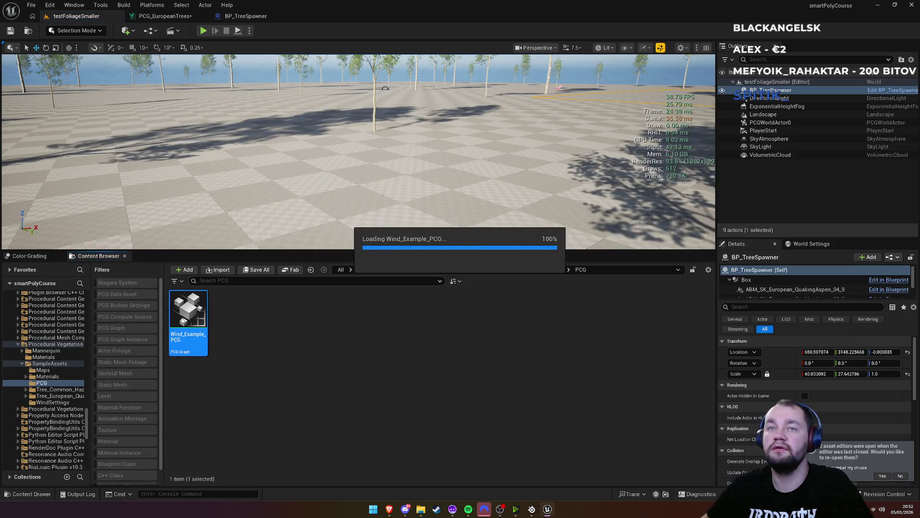
scroll(407, 168, "down", 2)
scroll(407, 167, "up", 2)
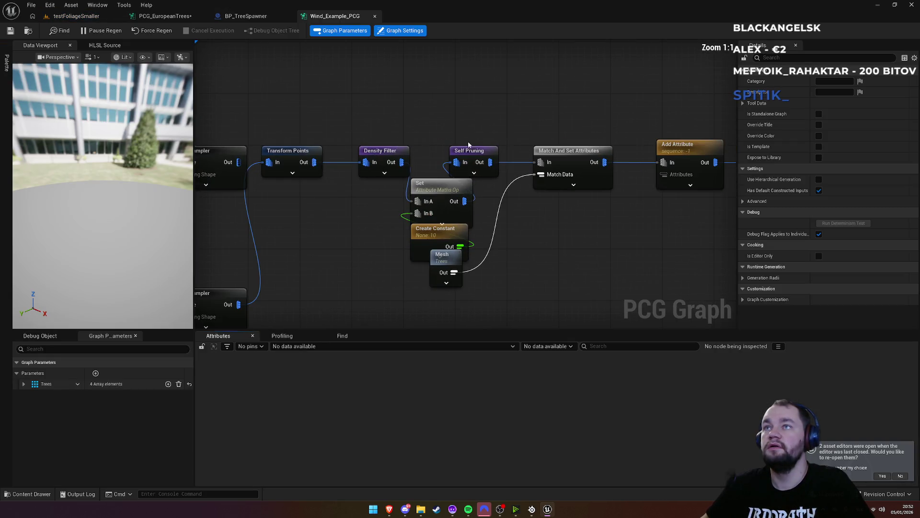
Step: Enable Invert Filter on Wind_Example_PCG's Density Filter node
left_click_drag(327, 118, 459, 103)
left_click(475, 152)
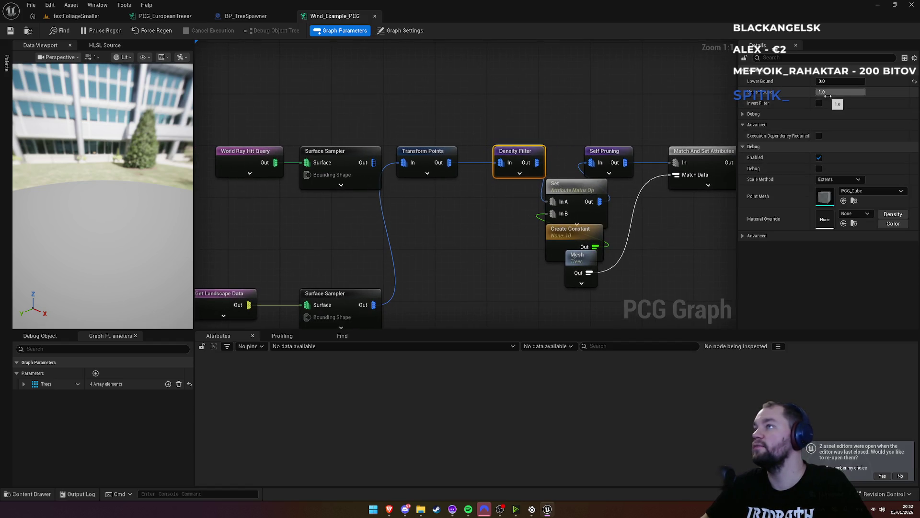
left_click(819, 103)
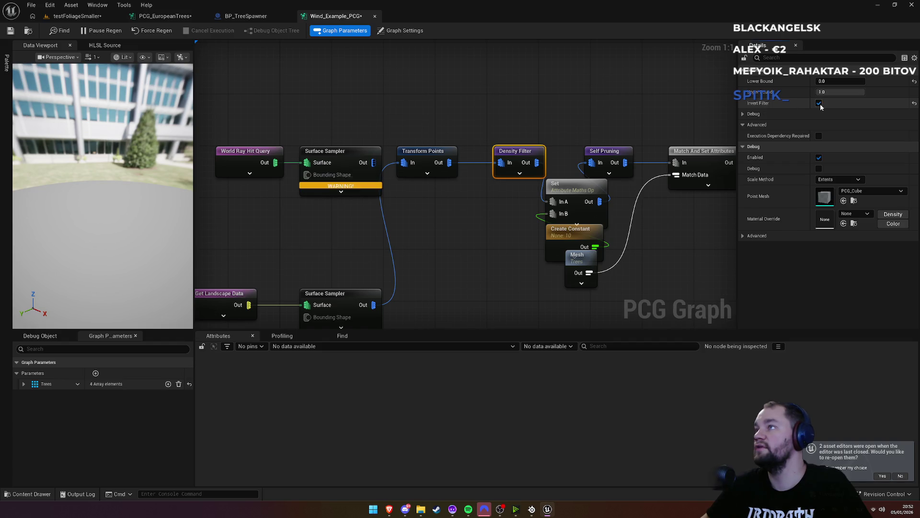
Step: Check the level result, then undock Wind_Example_PCG into its own window on the right
left_click(77, 16)
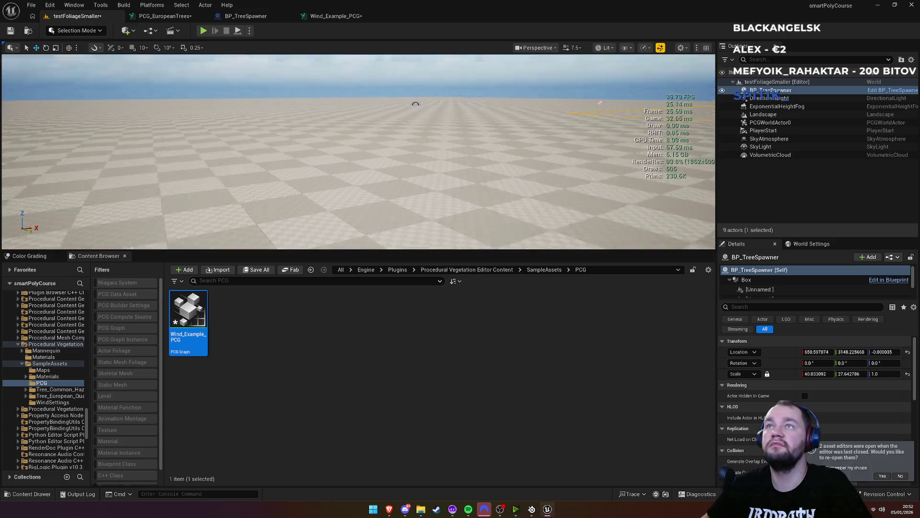
left_click(349, 20)
mouse_move(349, 19)
left_mouse_down()
mouse_move(436, 129)
mouse_move(847, 114)
mouse_move(912, 124)
mouse_move(763, 123)
mouse_move(918, 124)
left_mouse_up()
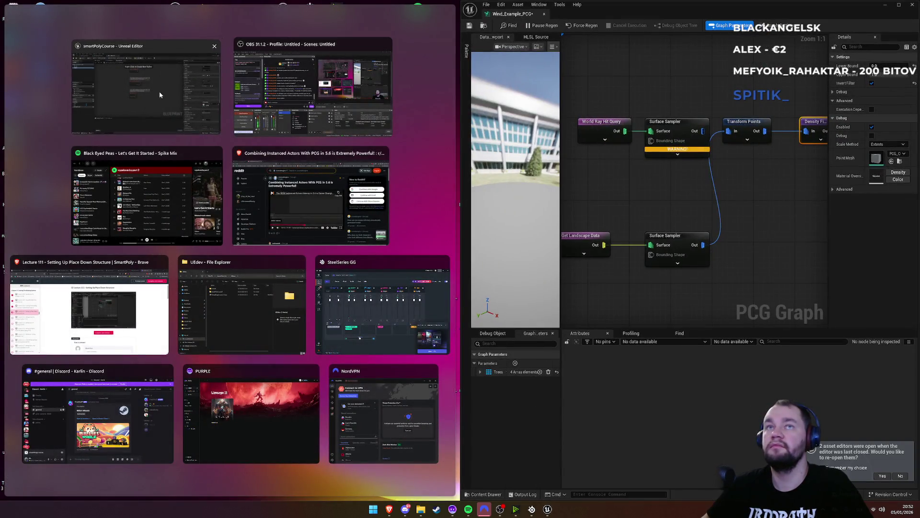
Step: Snap the main editor left and turn Invert Filter back off on the Density Filter
left_click(159, 91)
left_click(163, 17)
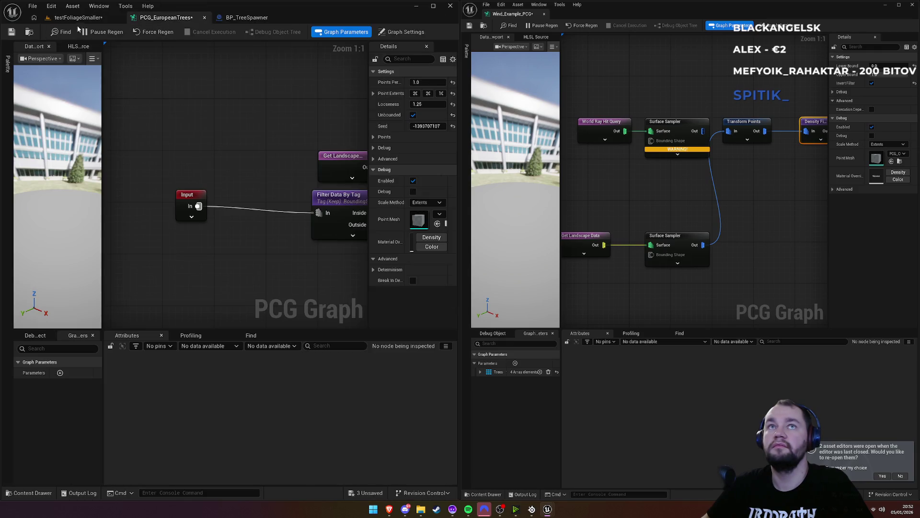
left_click(76, 18)
left_click_drag(686, 137, 550, 149)
left_click(872, 83)
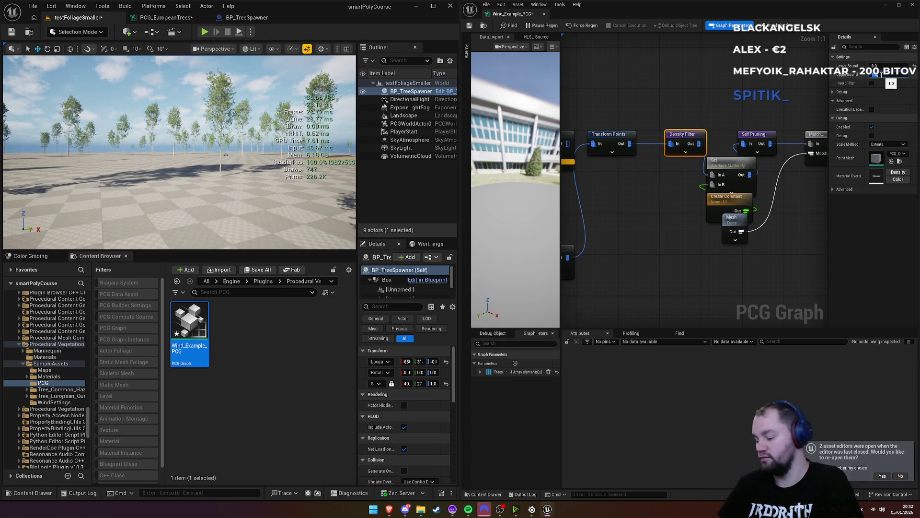
Step: Try a Density Filter Upper Bound of 0.1, then set it back to 1.0
type("0.1")
key("Return")
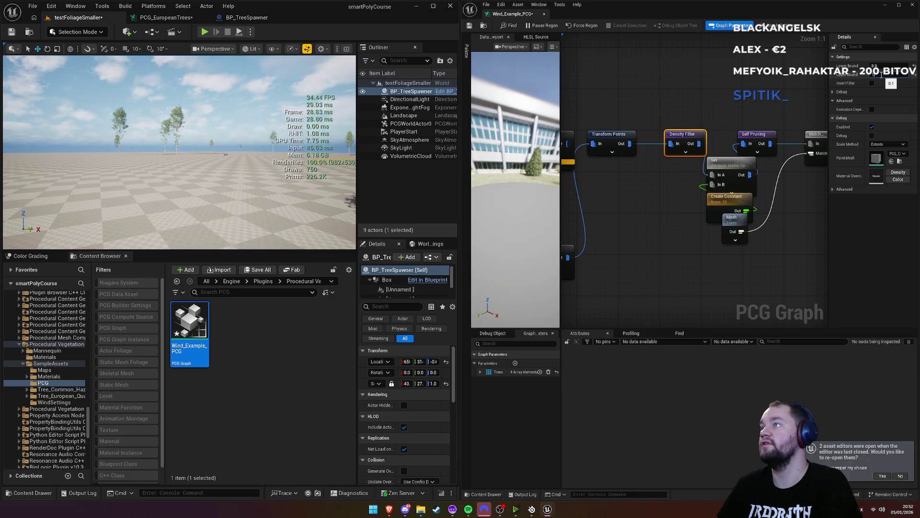
left_click(877, 75)
type("1")
key("Return")
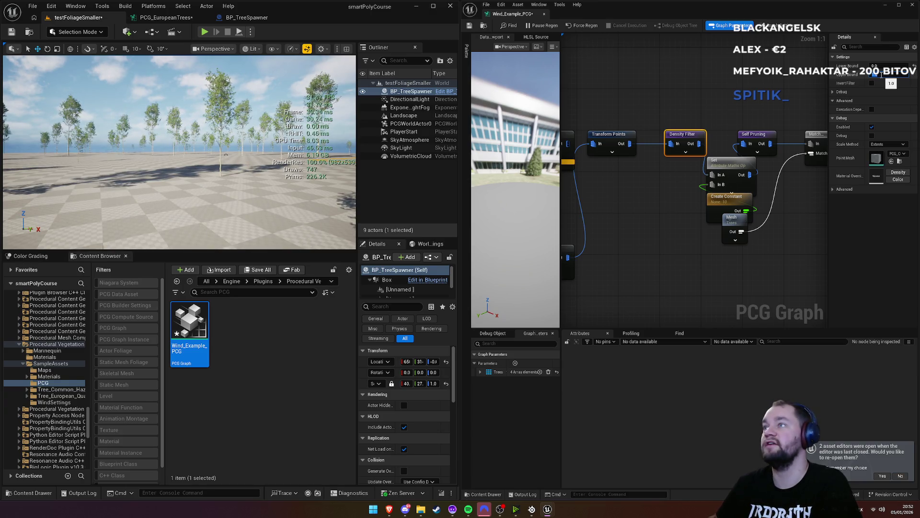
Step: Move Create Constant off the Set node, check its advanced pins, then bring up PCG_EuropeanTrees
left_click(730, 163)
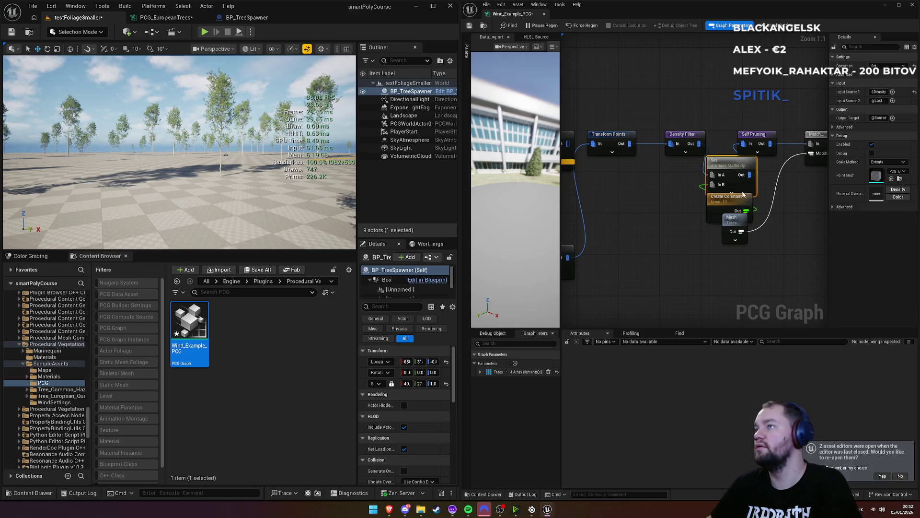
left_click_drag(726, 205, 678, 216)
left_click(721, 191)
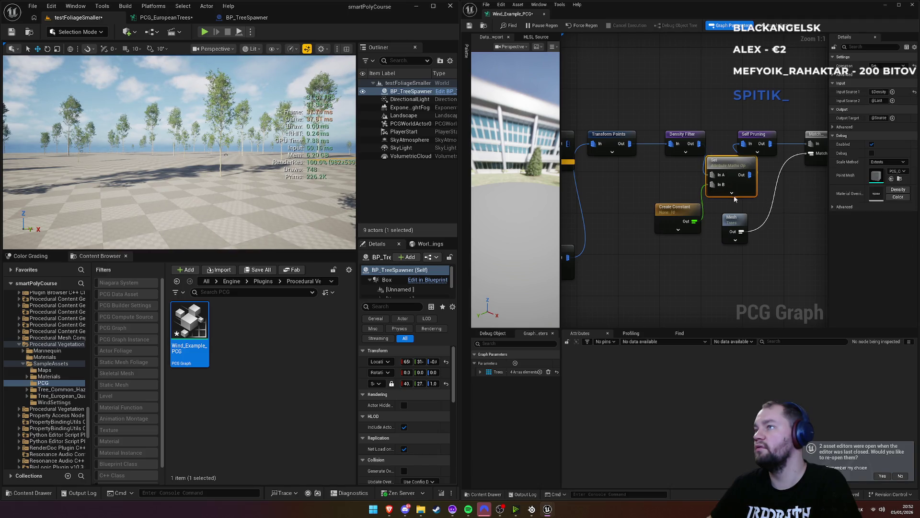
left_click(732, 193)
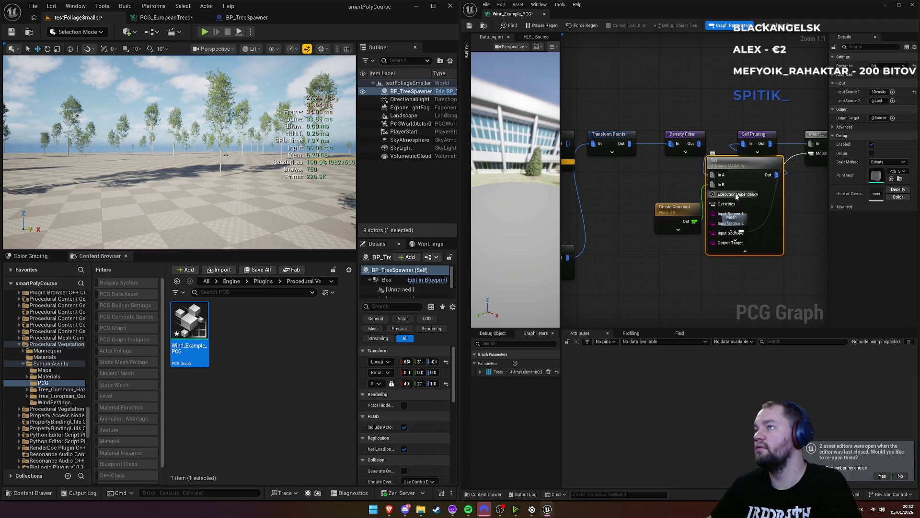
left_click(765, 255)
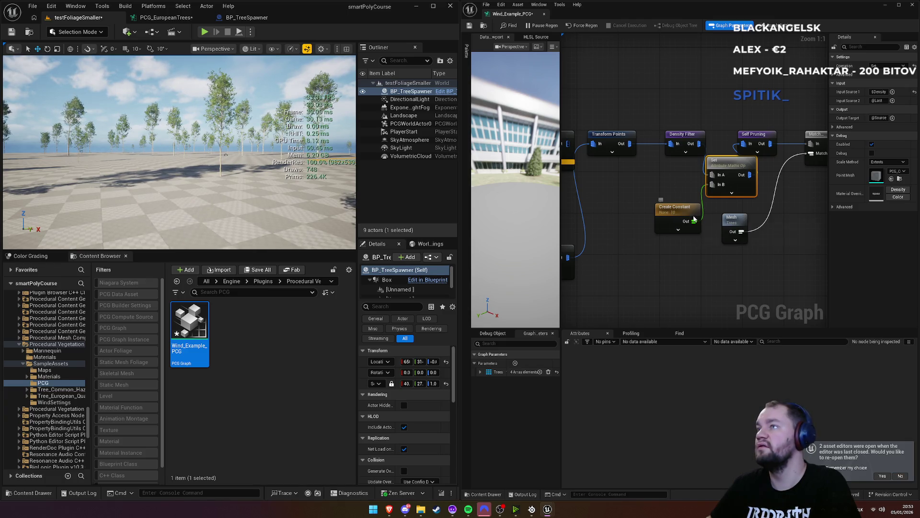
left_click(163, 18)
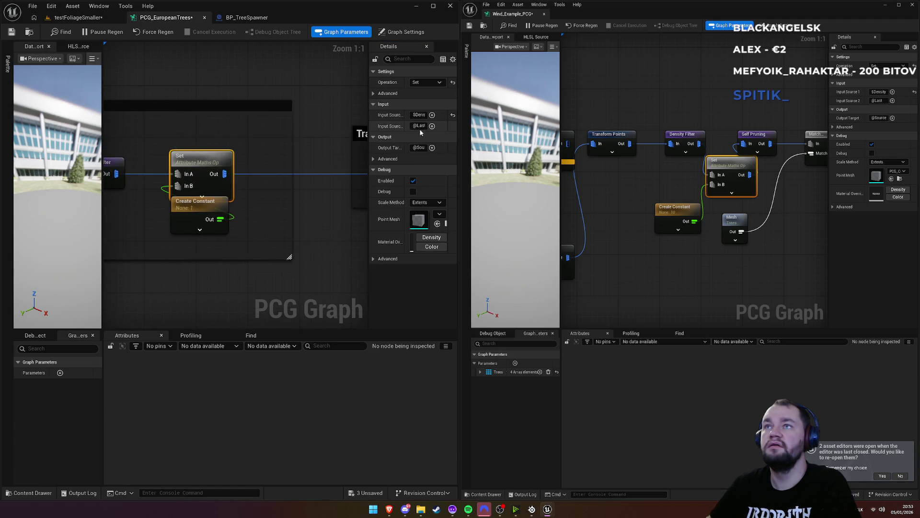
Step: Widen the Details panel, expand and collapse the Set node's Output > Advanced, then return to testFoliageSmaller
left_click_drag(368, 112, 339, 111)
left_click_drag(163, 98, 185, 99)
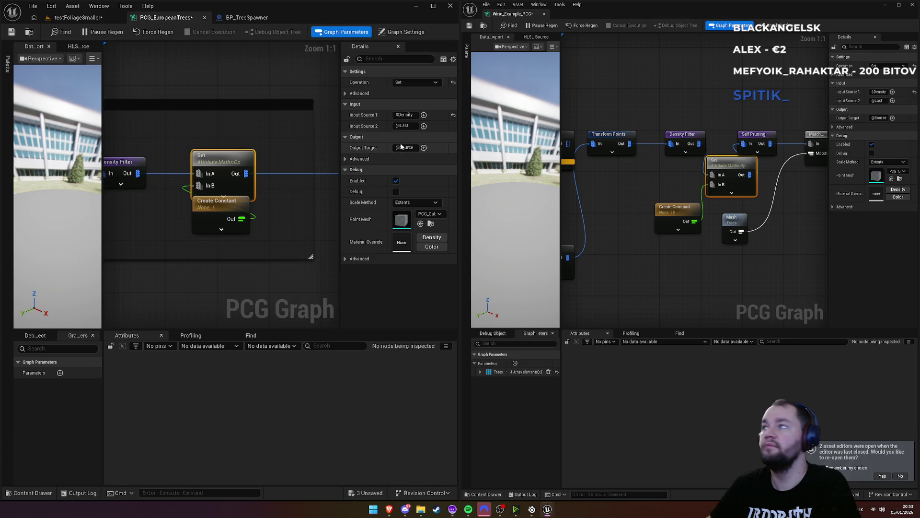
left_click(346, 160)
left_click(346, 160)
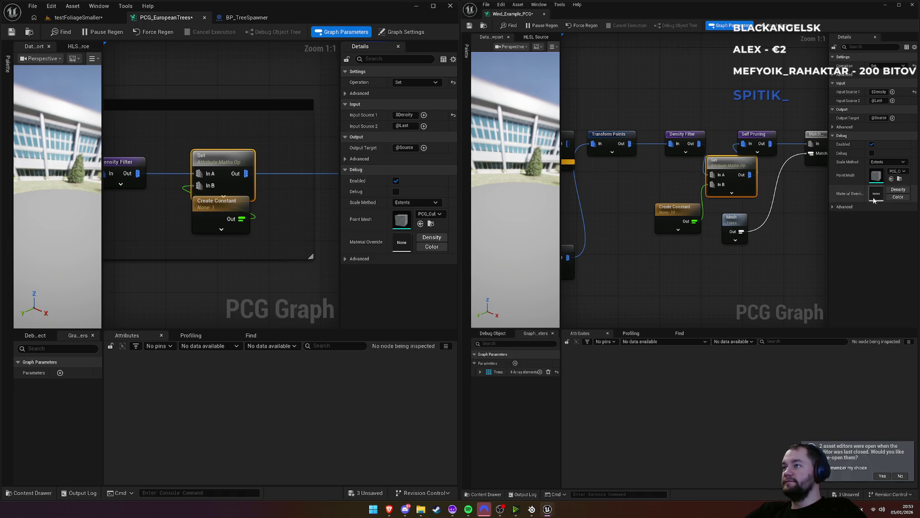
left_click(79, 19)
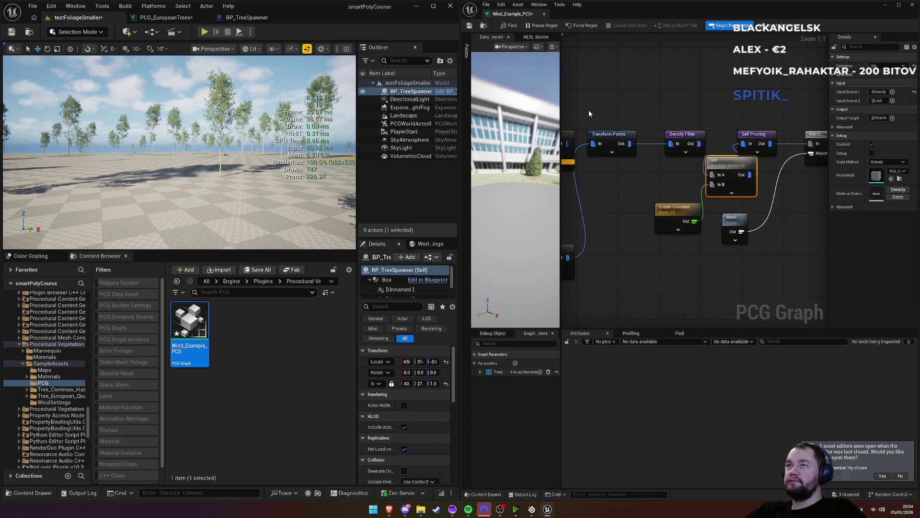
Step: Select Wind_Example_PCG's Density Filter, view its Surface Samplers, then pan PCG_EuropeanTrees to compare
left_click(685, 140)
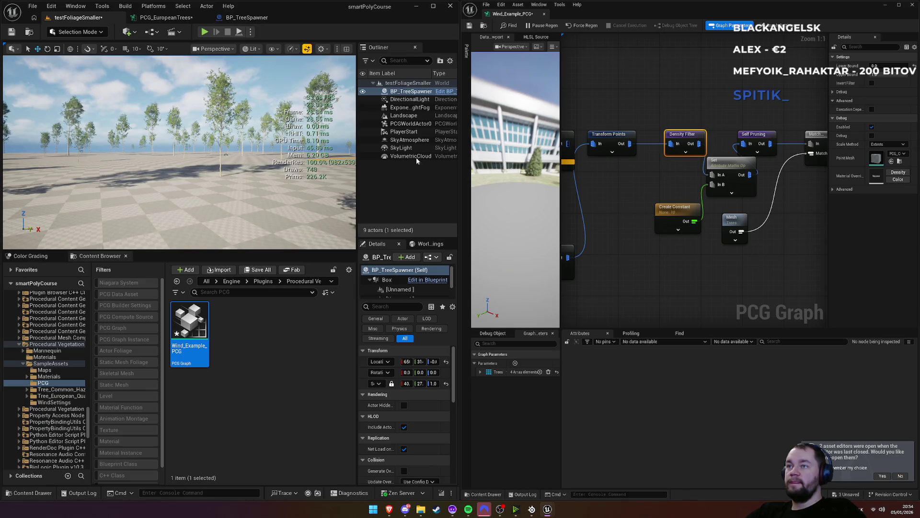
left_click_drag(621, 150, 683, 173)
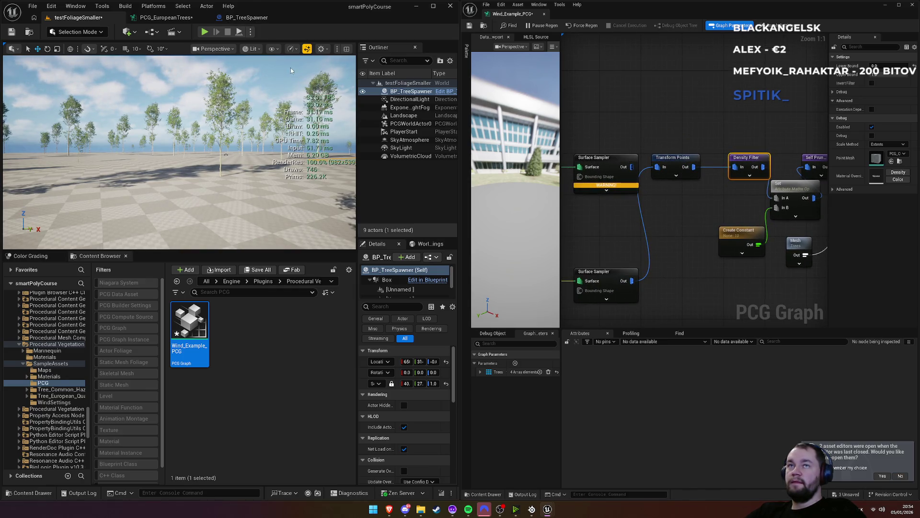
left_click(154, 18)
mouse_move(166, 92)
left_mouse_down()
mouse_move(169, 126)
mouse_move(335, 121)
mouse_move(257, 119)
left_mouse_up()
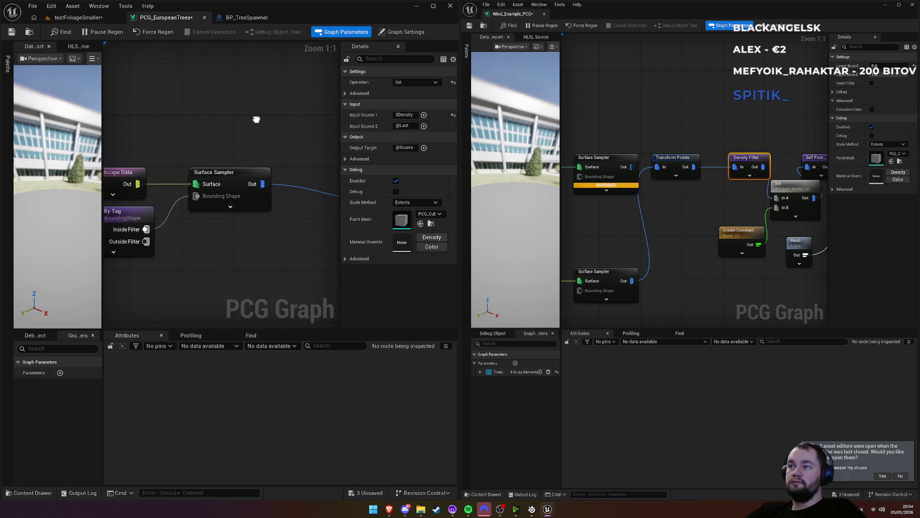
Step: Inspect the Density Remap and Attribute Noise nodes in PCG_EuropeanTrees
left_click_drag(257, 140, 148, 124)
left_click(245, 159)
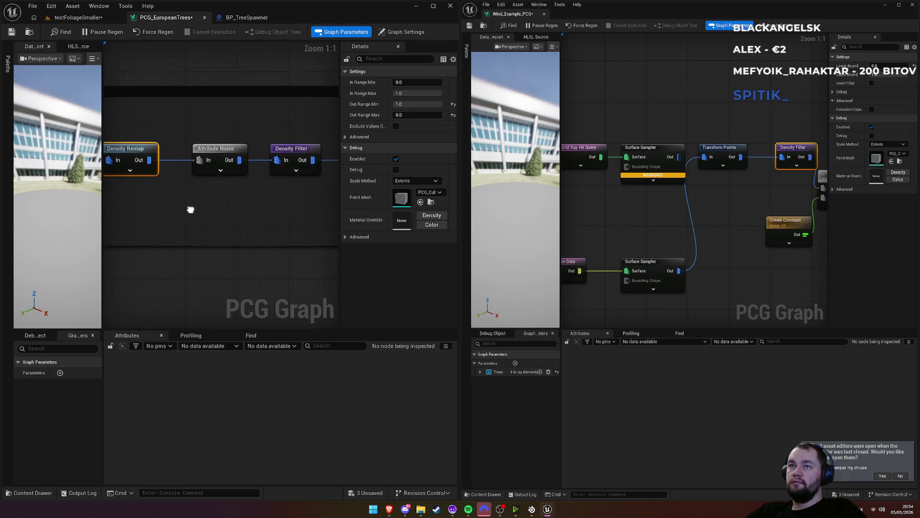
left_click(220, 153)
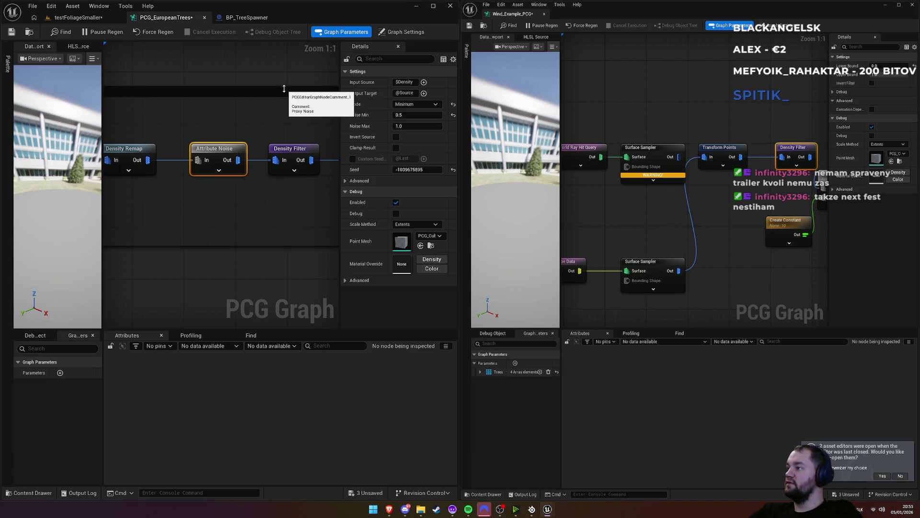
Step: Expand the Set node's advanced output options, then compare with Wind_Example_PCG's Set node
left_click_drag(284, 89, 173, 121)
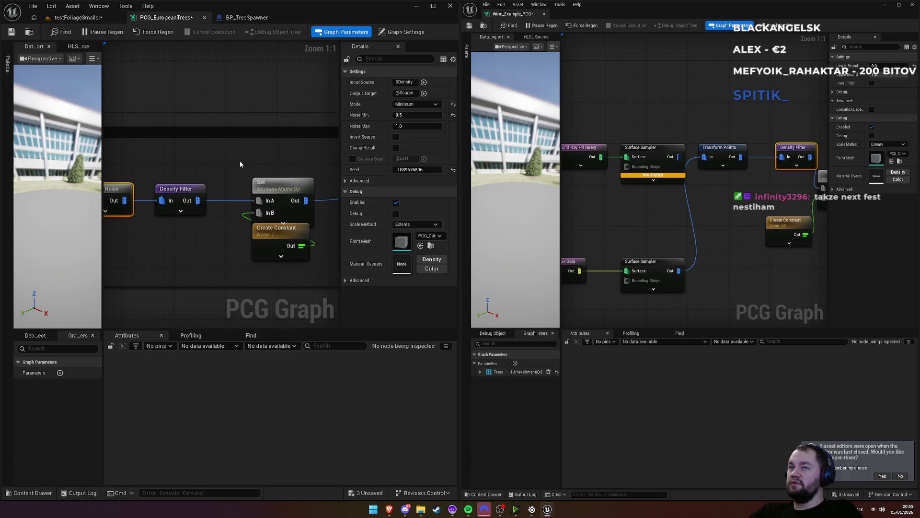
left_click(291, 192)
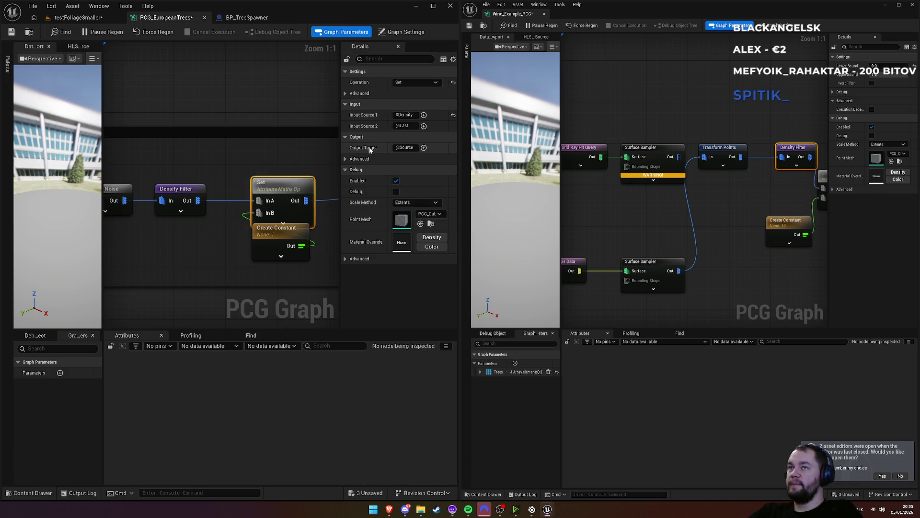
left_click(346, 160)
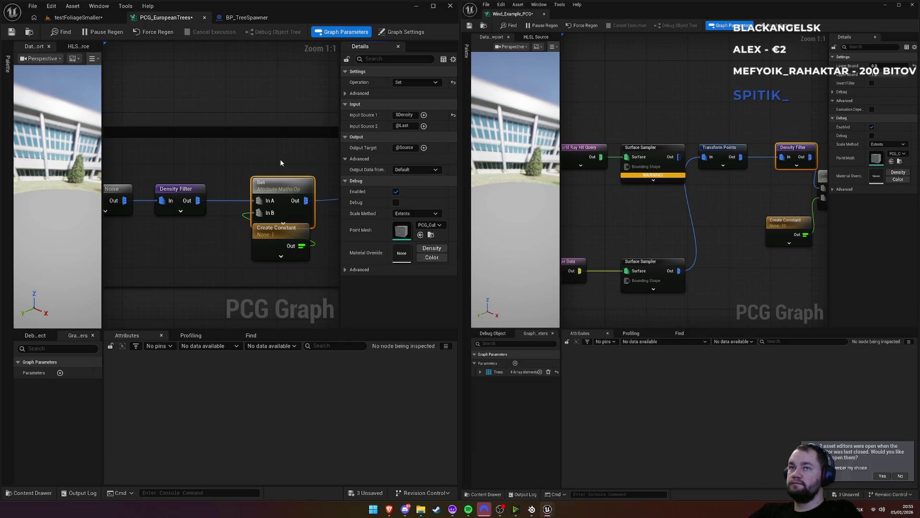
left_click_drag(657, 191, 515, 198)
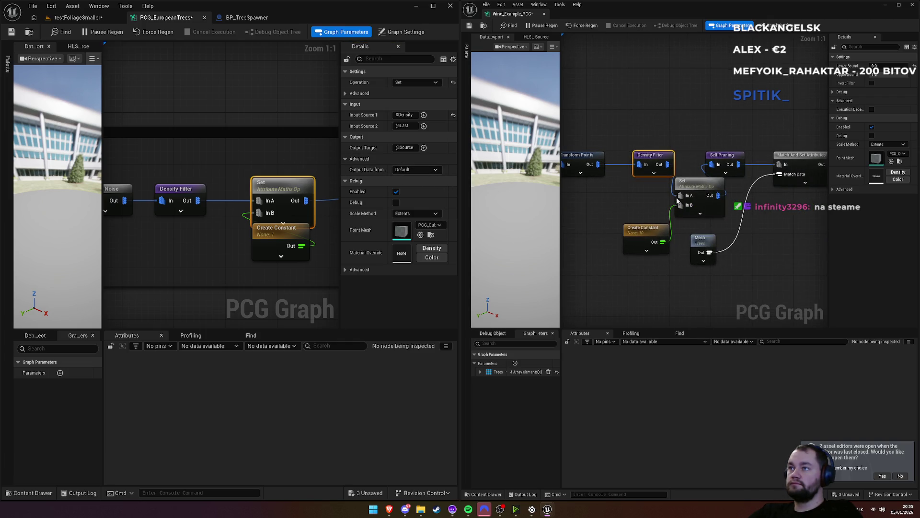
left_click(699, 185)
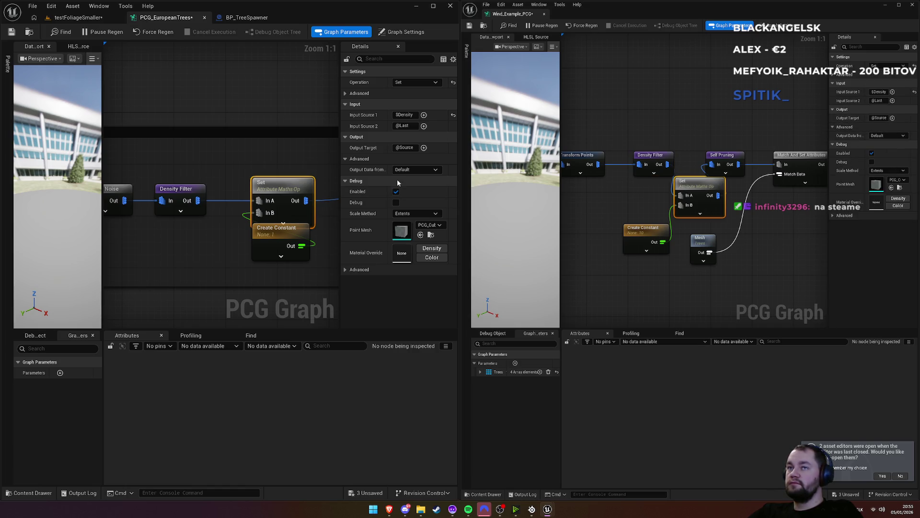
Step: Keep Create Constant's type as Double, try the Density and Color debug materials, then reset Material Override to None
left_click(276, 235)
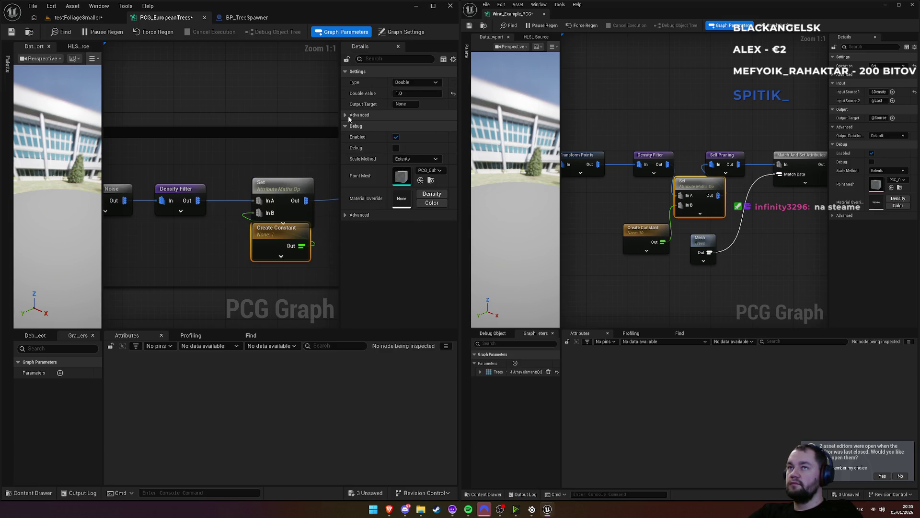
left_click(423, 82)
left_click(400, 96)
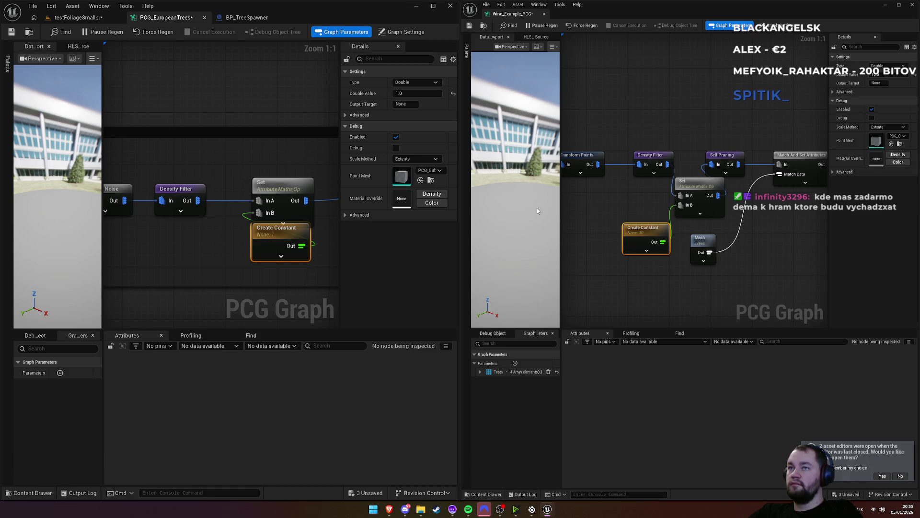
left_click(431, 195)
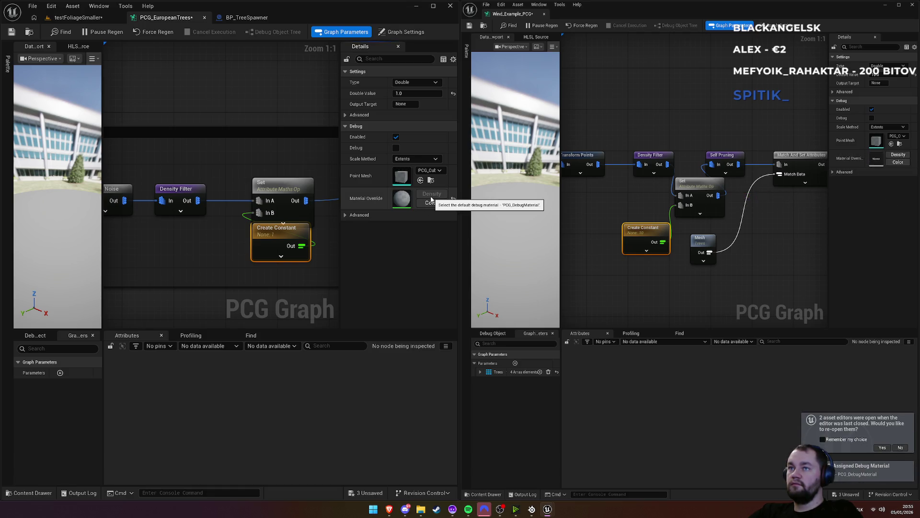
left_click(434, 203)
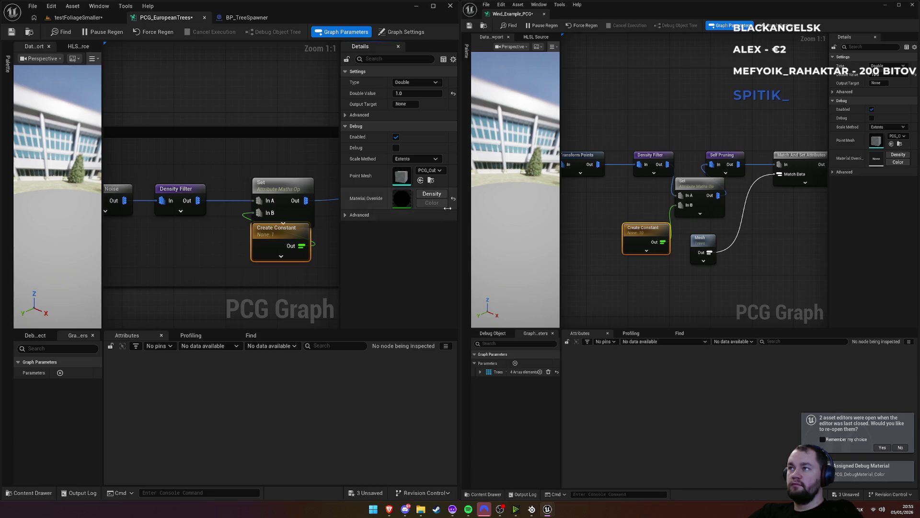
left_click(453, 198)
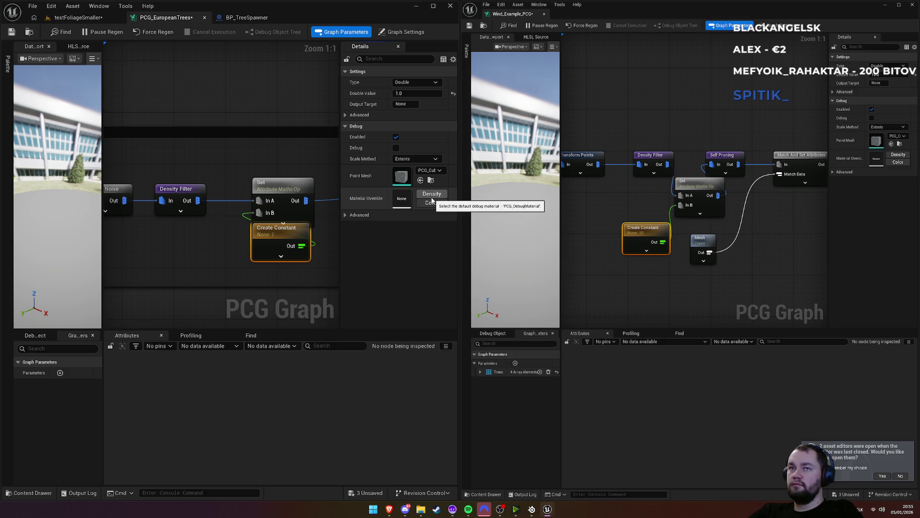
Step: Flip between the testFoliageSmaller and PCG_EuropeanTrees tabs, ending on the testFoliageSmaller level
left_click(80, 18)
left_click(166, 18)
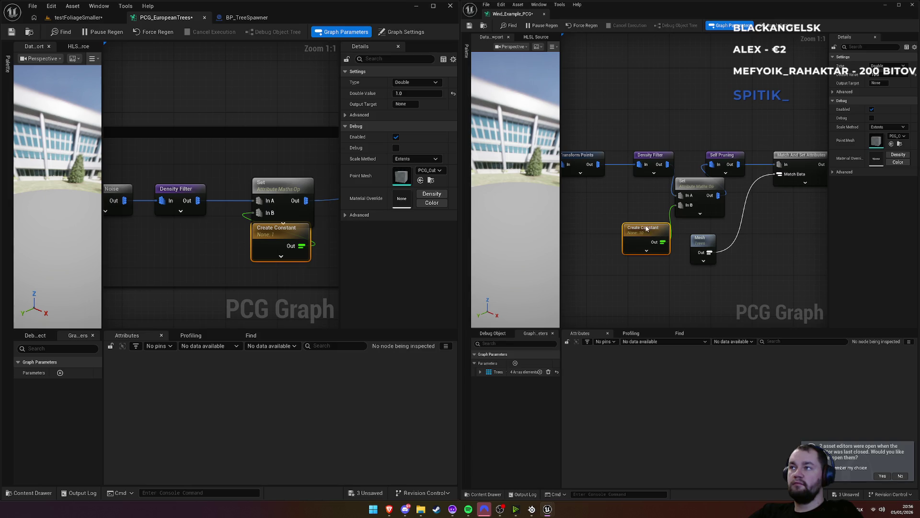
left_click(76, 18)
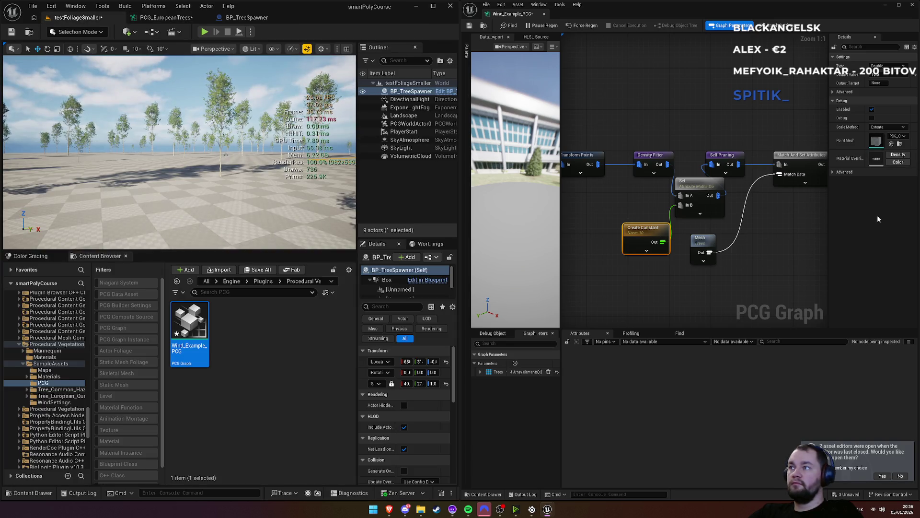
Step: Give Create Constant the Color debug material, tick Debug, and toggle the node's Enabled off and on
left_click(897, 163)
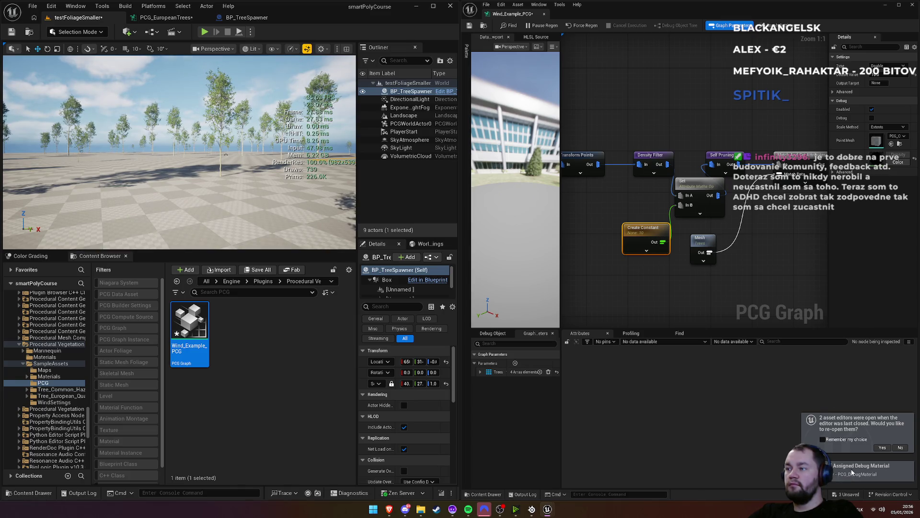
left_click(873, 118)
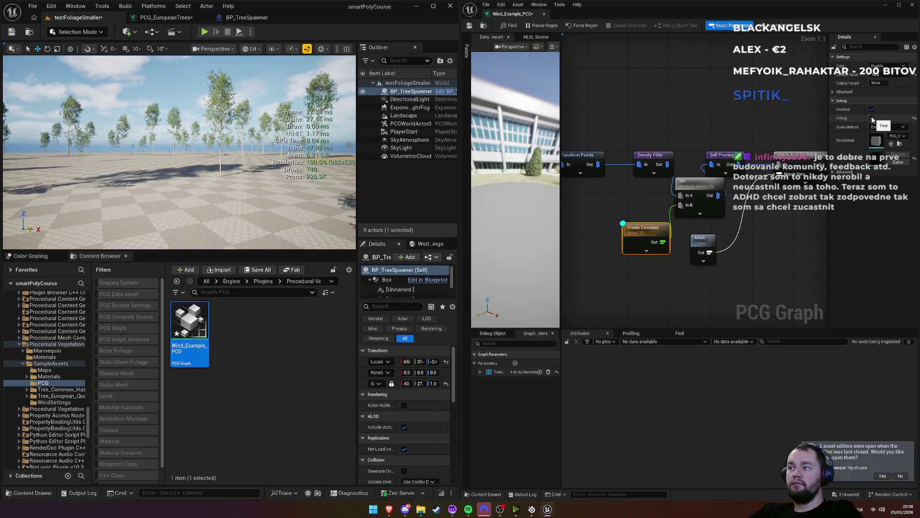
mouse_move(180, 154)
left_mouse_down()
mouse_move(180, 192)
mouse_move(179, 153)
left_mouse_up()
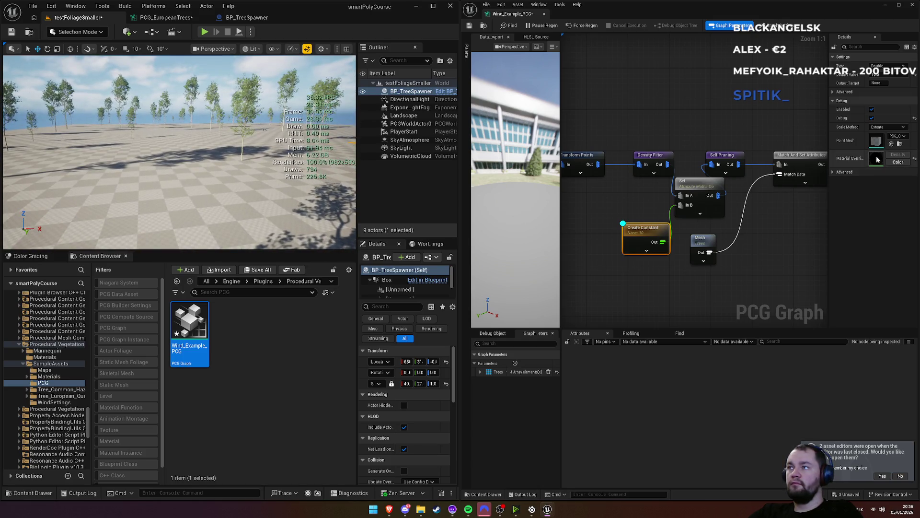
left_click(872, 118)
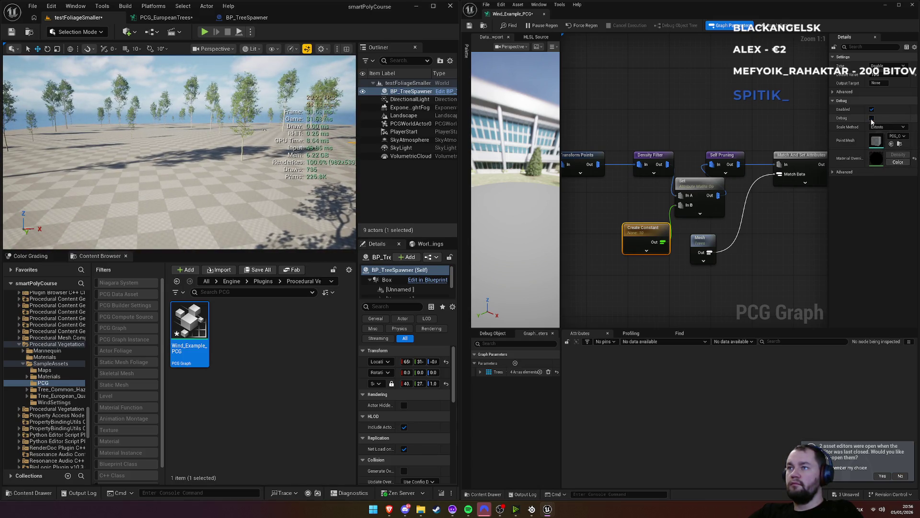
left_click(872, 118)
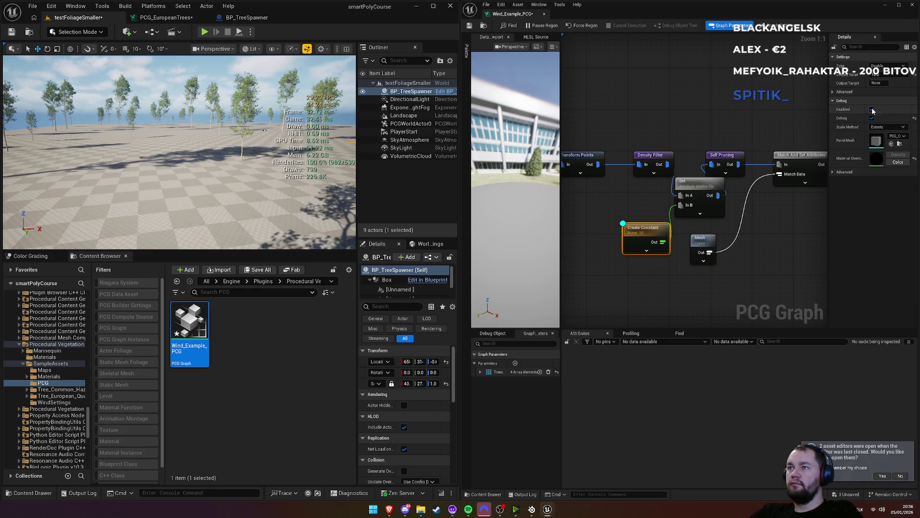
left_click(873, 111)
Step: Re-enable Create Constant and untick its Debug checkbox in Wind_Example_PCG's Details panel
left_click(873, 111)
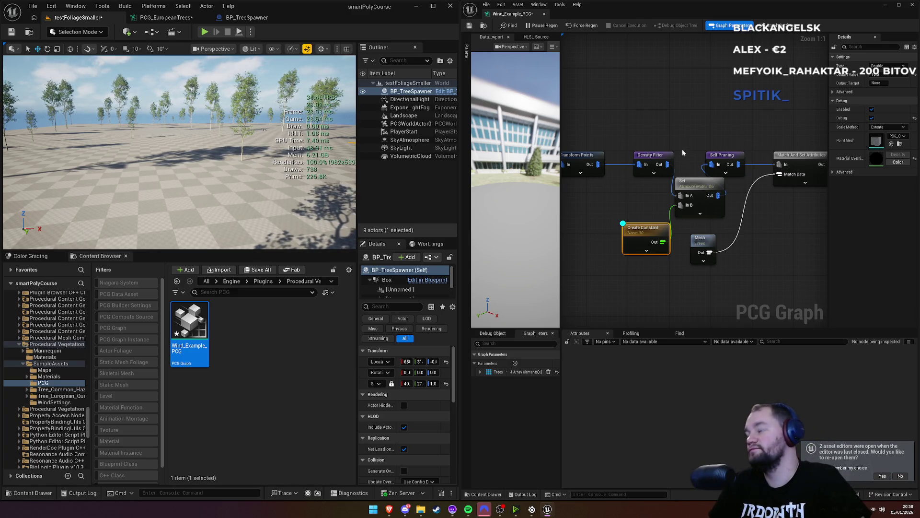
left_click(901, 514)
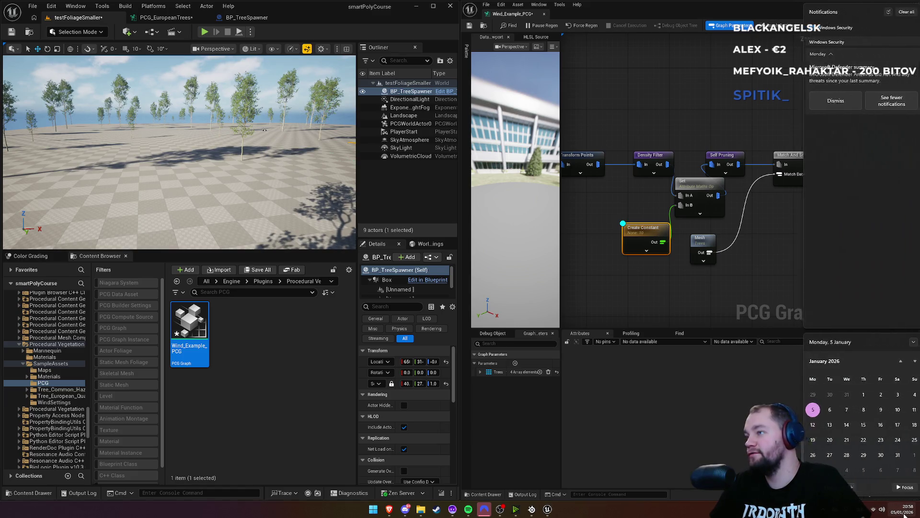
left_click(771, 276)
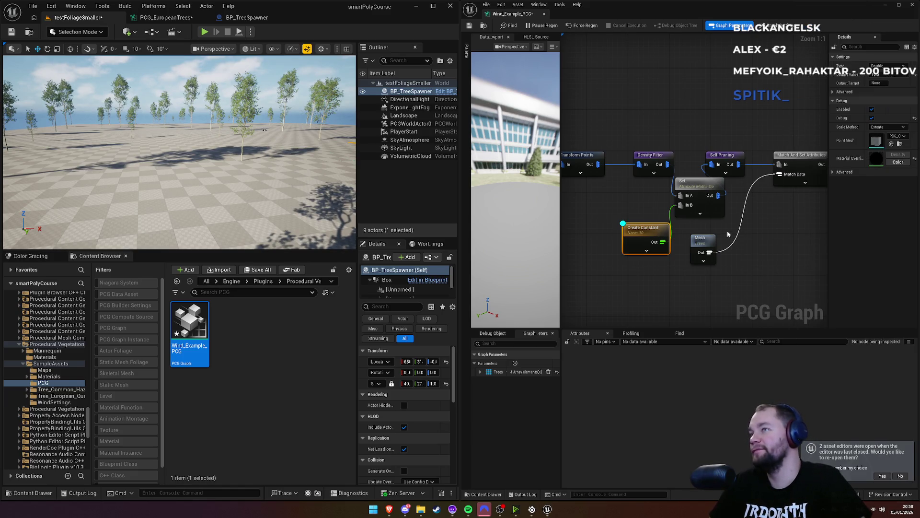
left_click_drag(726, 231, 752, 233)
left_click(872, 119)
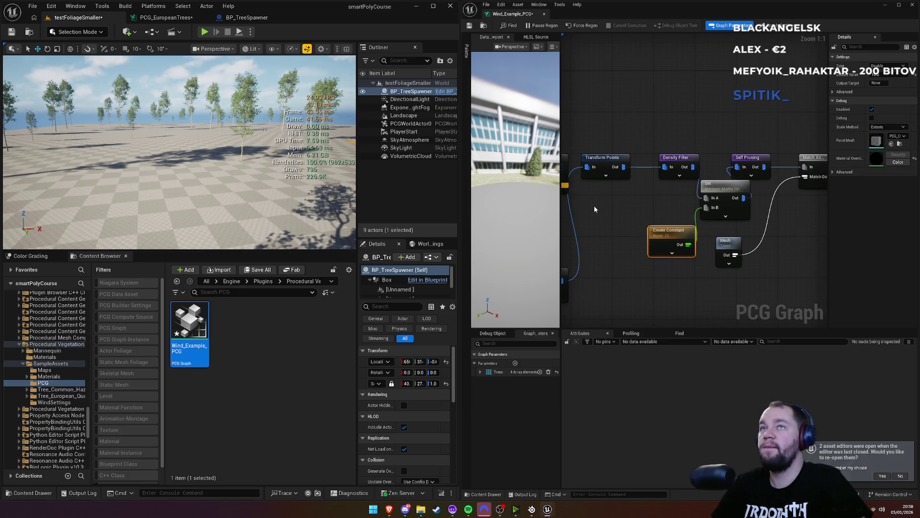
left_click_drag(699, 232, 621, 236)
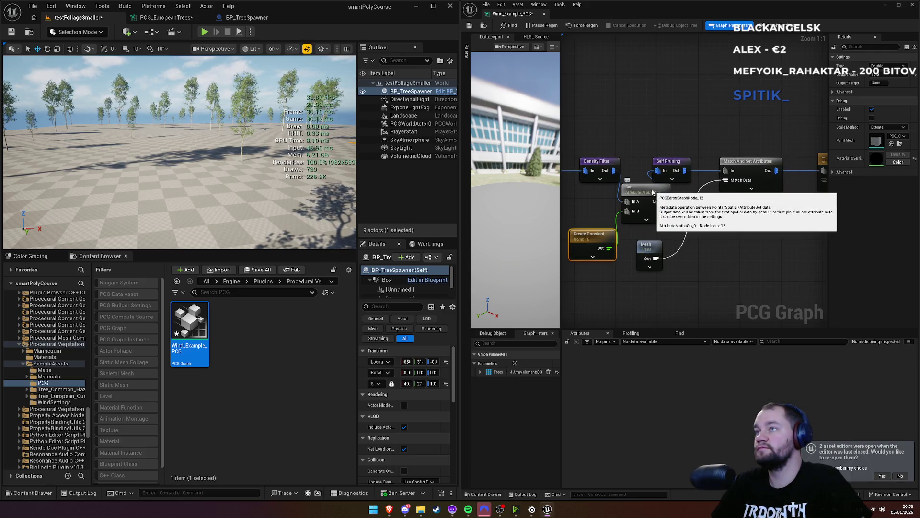
mouse_move(639, 153)
left_mouse_down()
mouse_move(610, 162)
mouse_move(736, 138)
left_mouse_up()
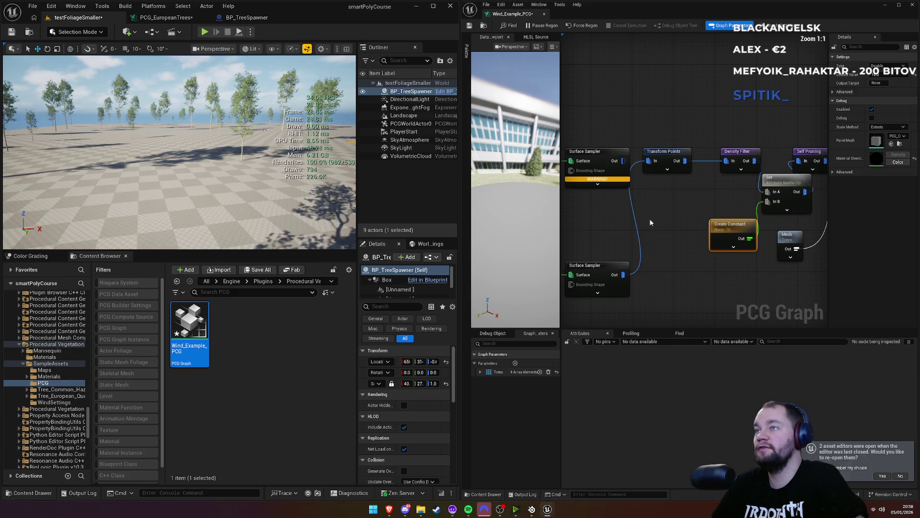
left_click_drag(721, 196, 652, 205)
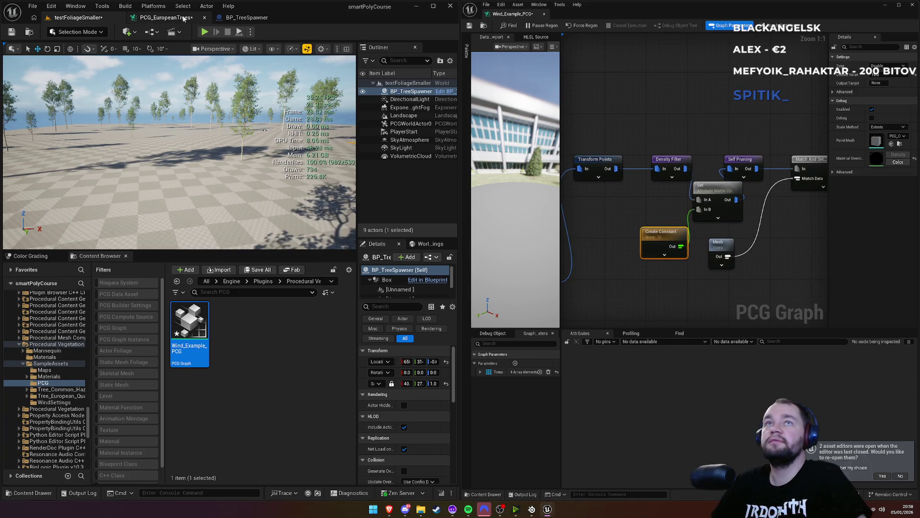
left_click(175, 18)
left_click_drag(261, 166, 192, 154)
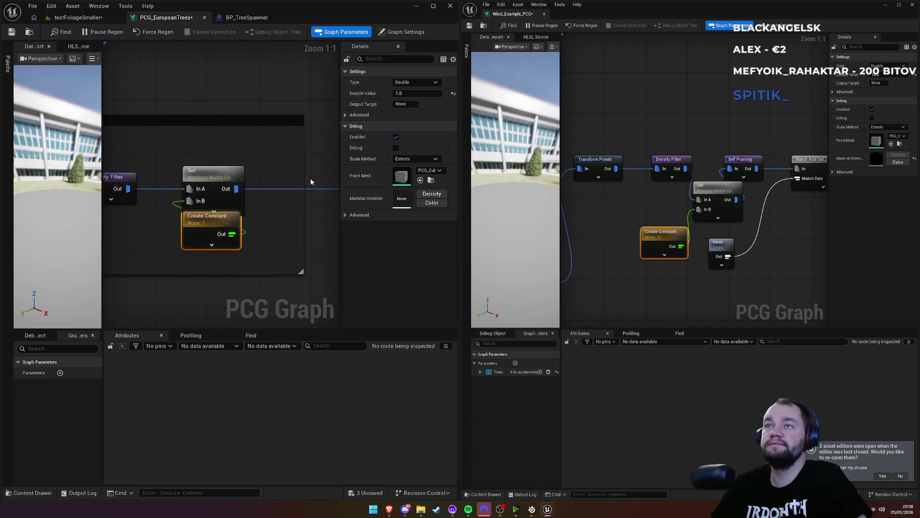
left_click(345, 215)
left_click(346, 226)
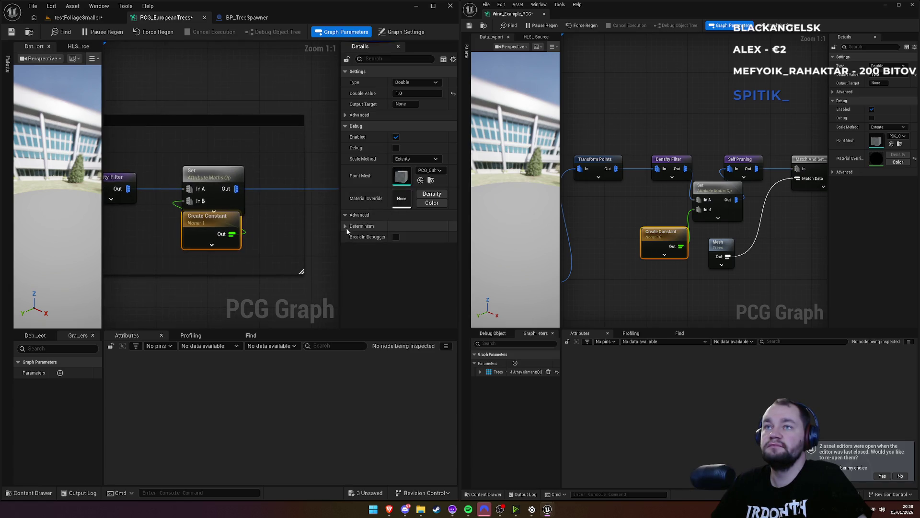
left_click(345, 226)
left_click(345, 215)
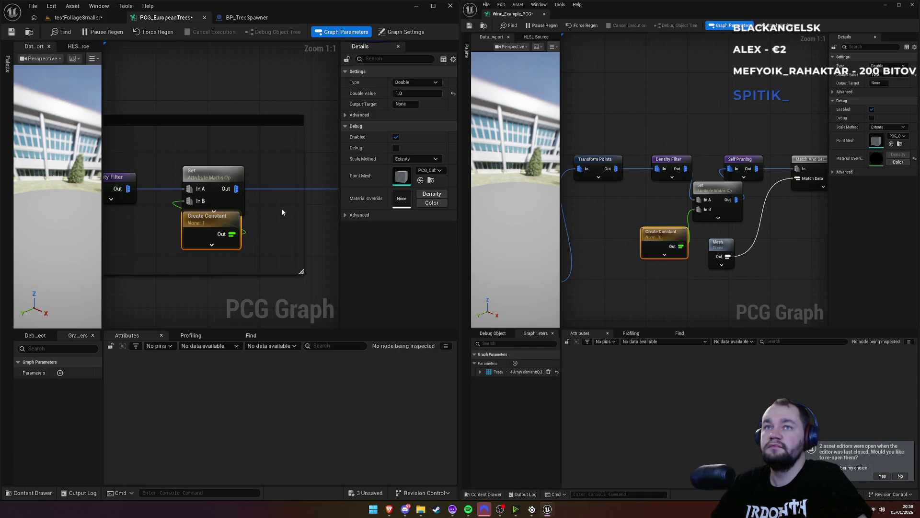
left_click(78, 17)
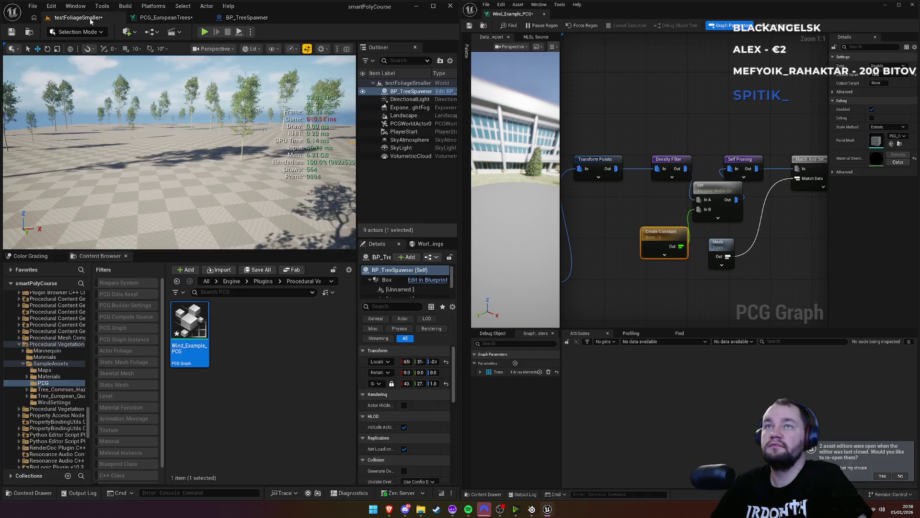
left_click(690, 165)
left_click(184, 19)
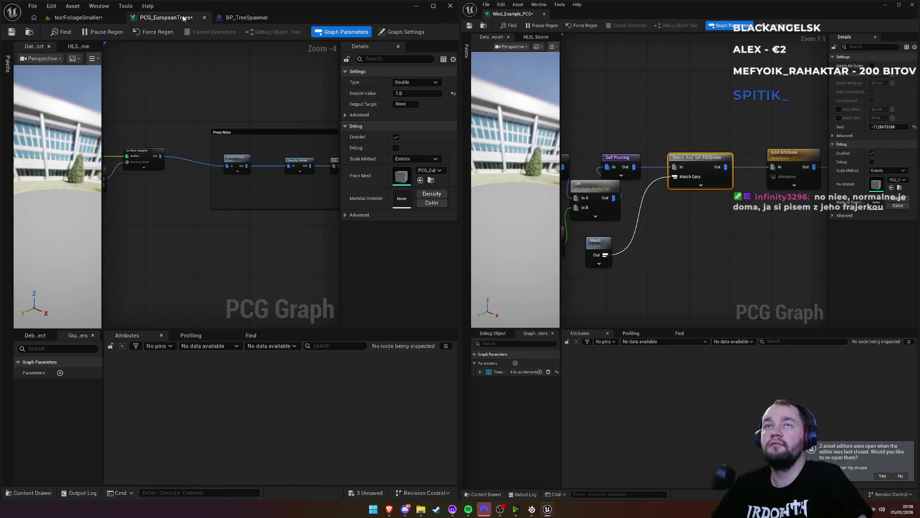
mouse_move(194, 139)
left_mouse_down()
mouse_move(172, 91)
mouse_move(108, 77)
mouse_move(156, 90)
mouse_move(232, 78)
left_mouse_up()
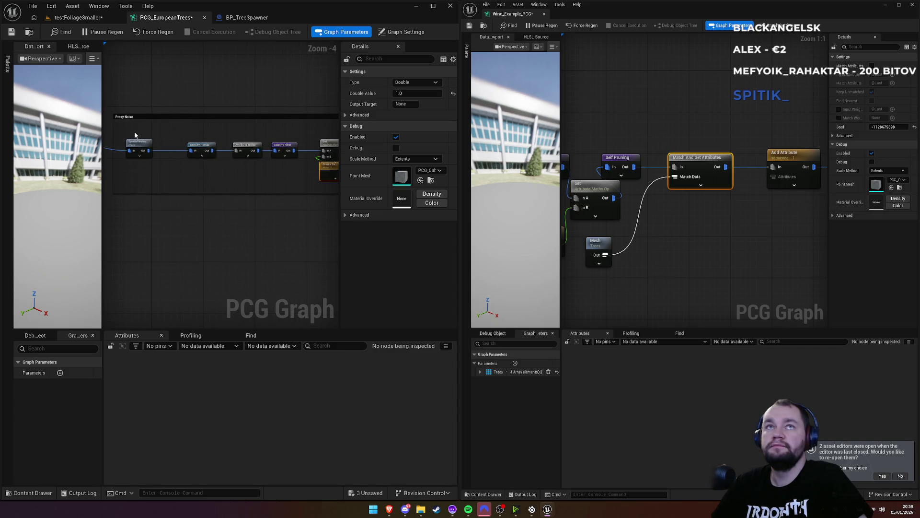
mouse_move(134, 136)
left_mouse_down()
mouse_move(298, 190)
mouse_move(245, 177)
mouse_move(237, 186)
left_mouse_up()
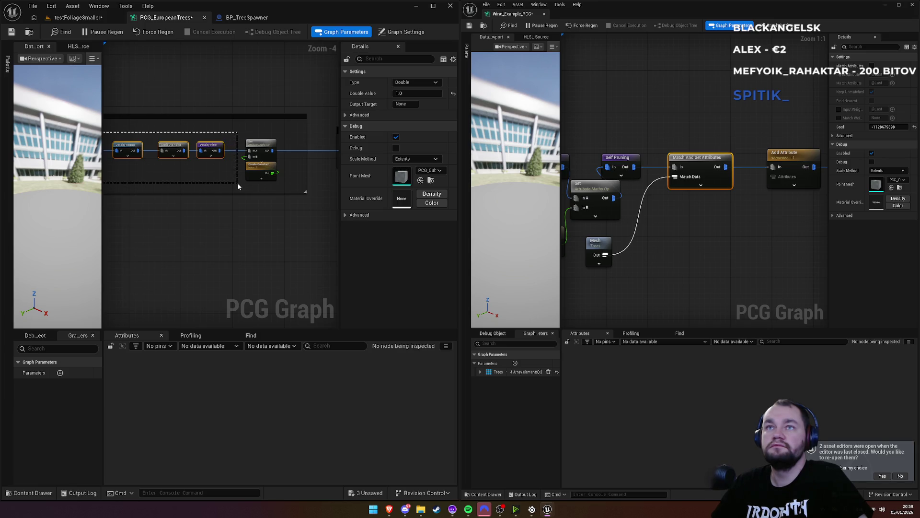
left_click_drag(238, 183, 258, 188)
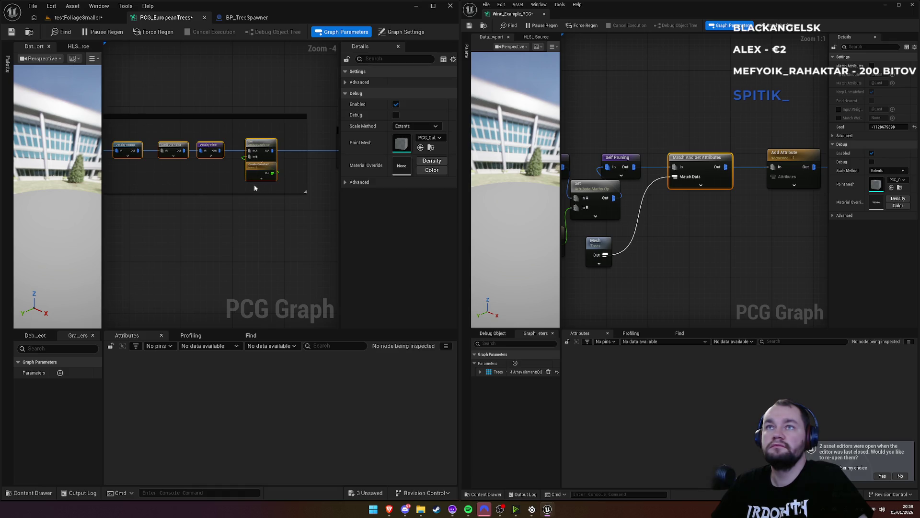
left_click(147, 58)
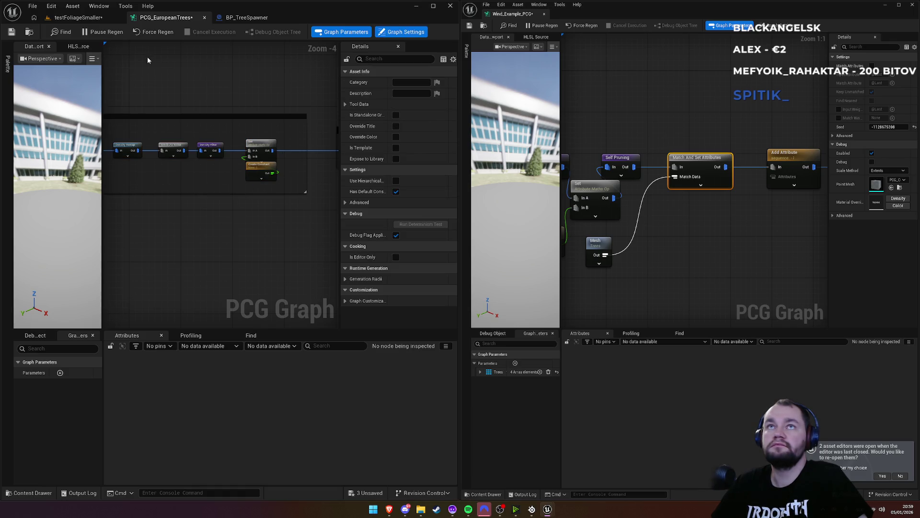
left_click(85, 19)
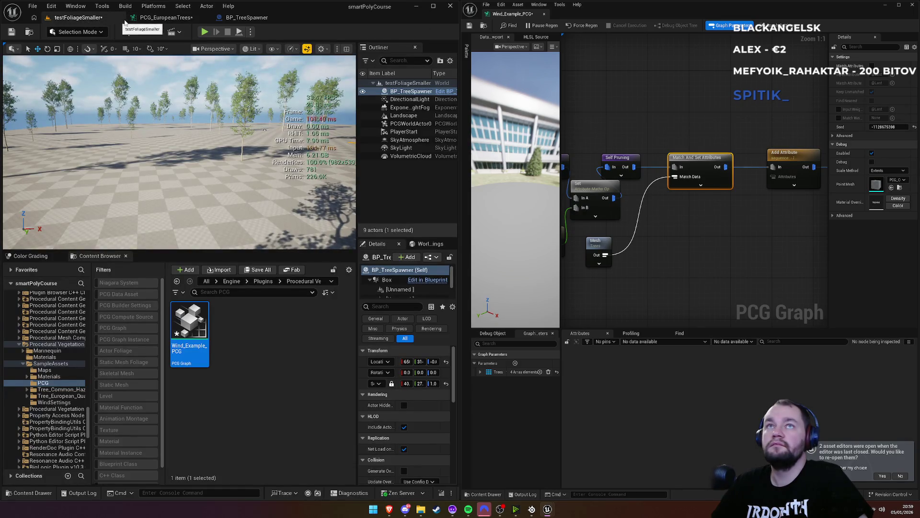
left_click(154, 21)
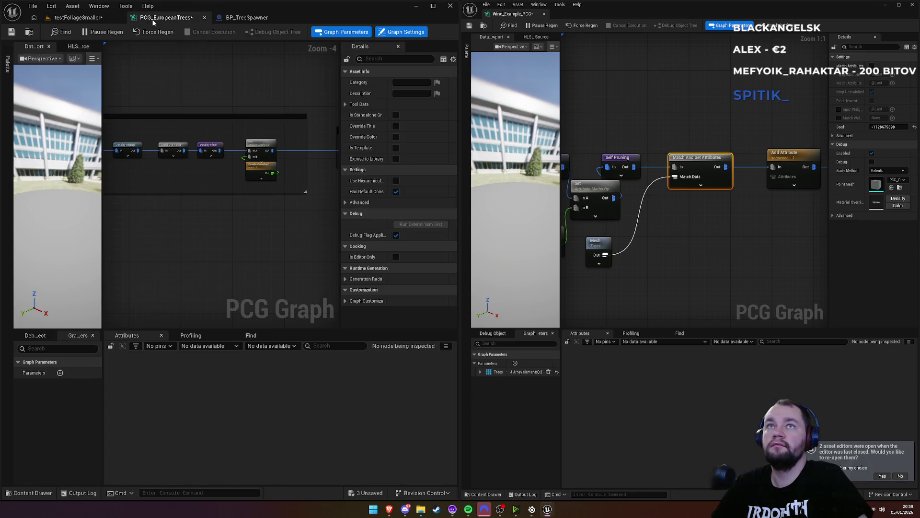
left_click(87, 17)
left_click(187, 18)
Step: Dock the PCG_EuropeanTrees graph tab in the right editor beside Wind_Example_PCG
left_click_drag(231, 27, 582, 13)
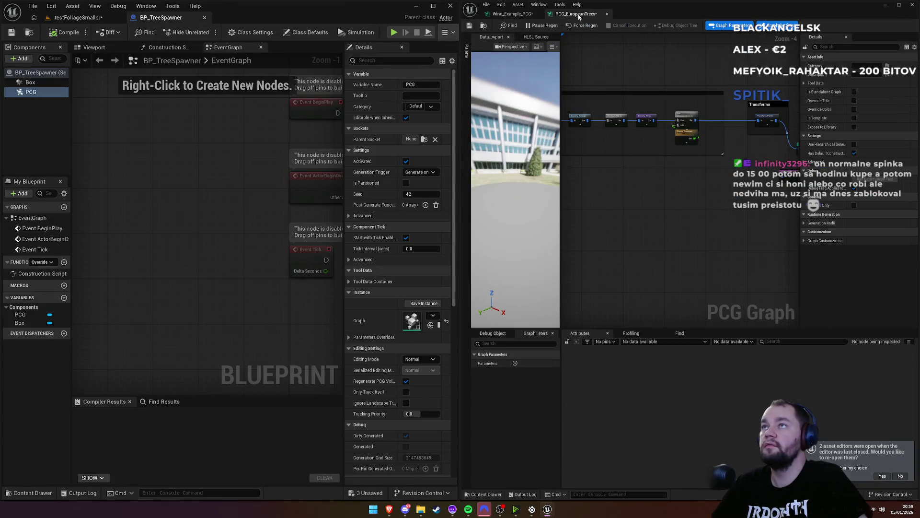
left_click(79, 18)
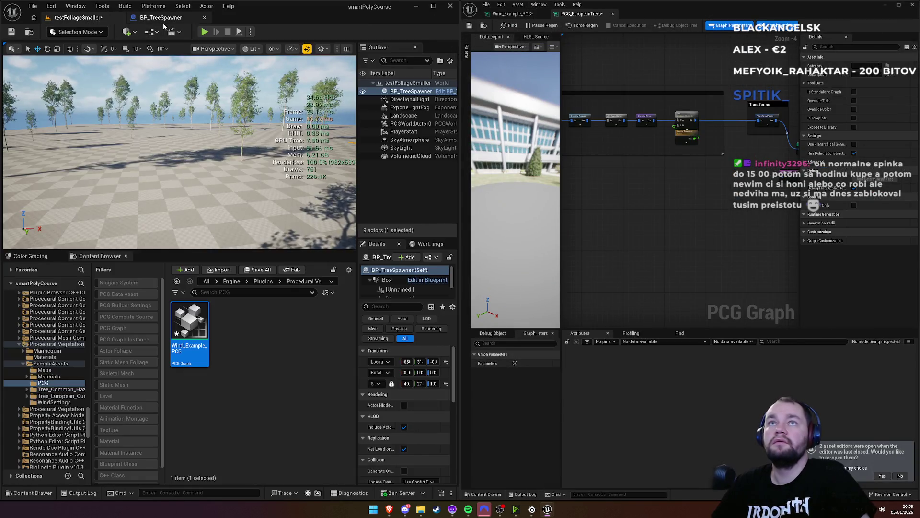
left_click(161, 18)
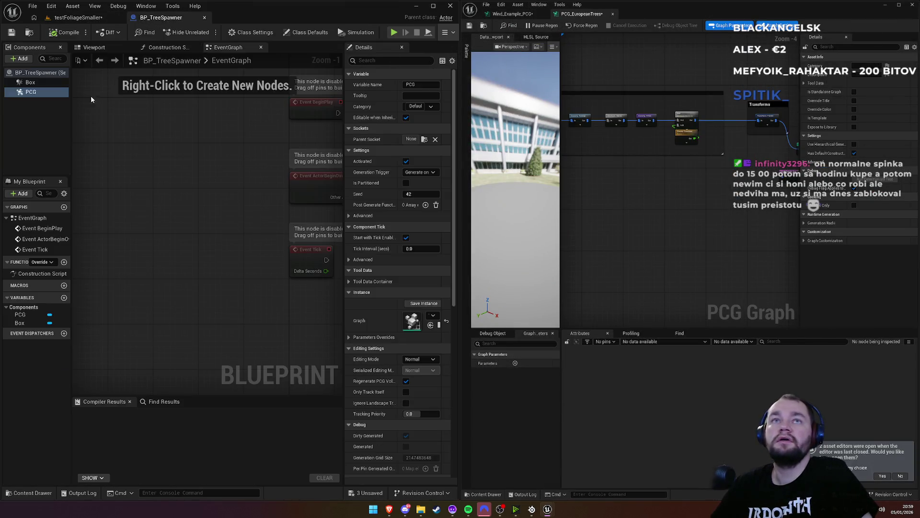
Step: Set BP_TreeSpawner's PCG Graph to PCG_EuropeanTrees and check the result in the level
left_click(433, 315)
type("eur")
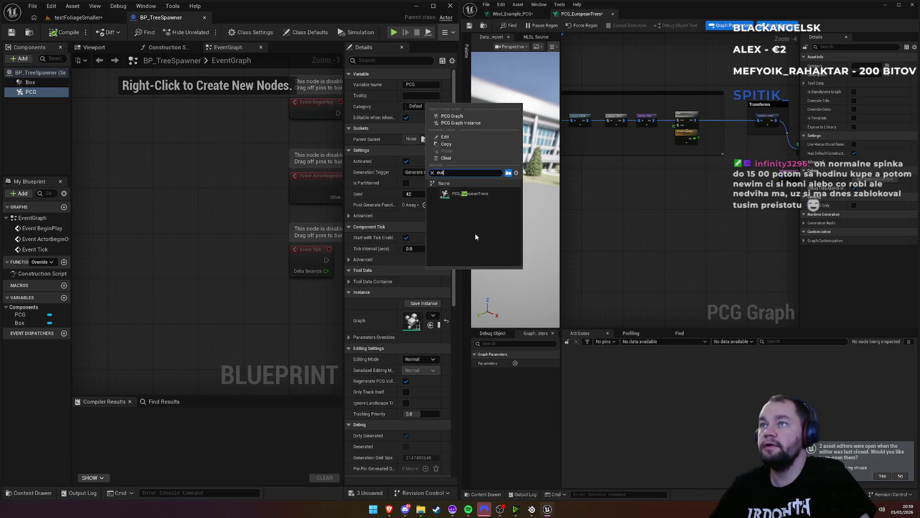
left_click(473, 192)
left_click(79, 17)
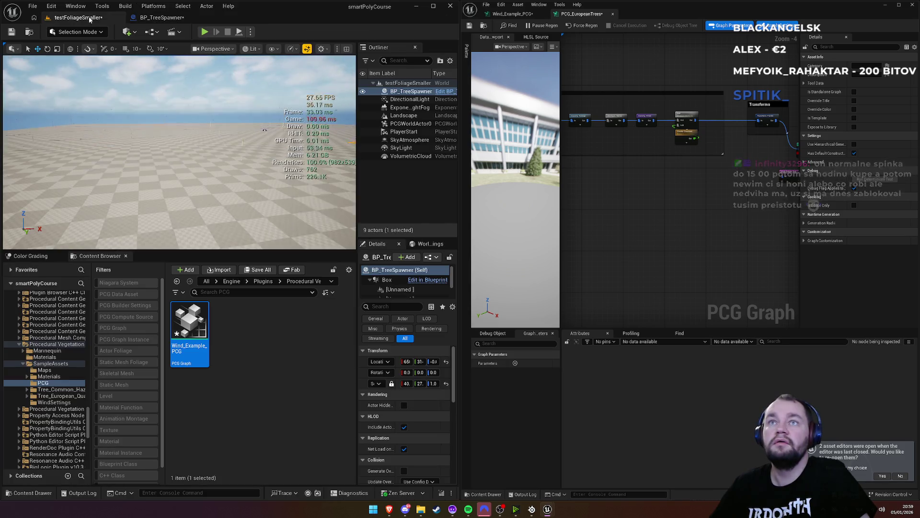
scroll(658, 167, "up", 5)
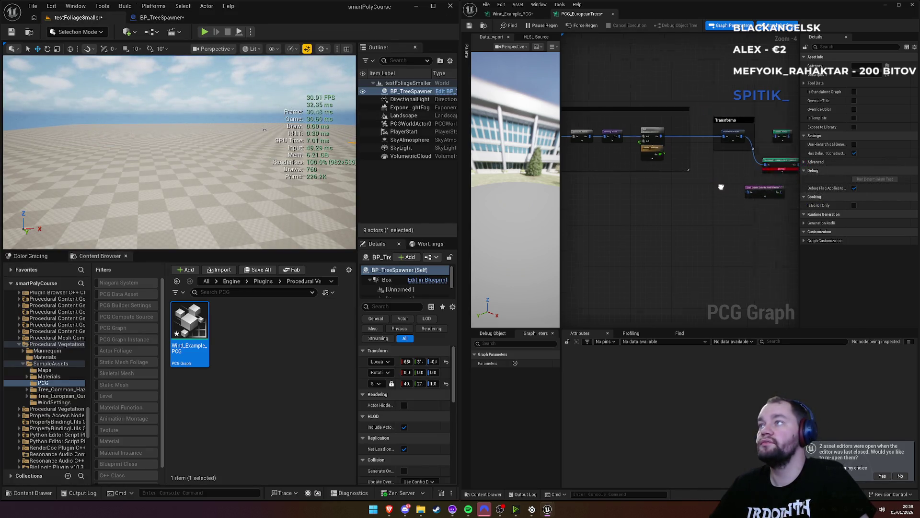
left_click_drag(638, 125, 654, 157)
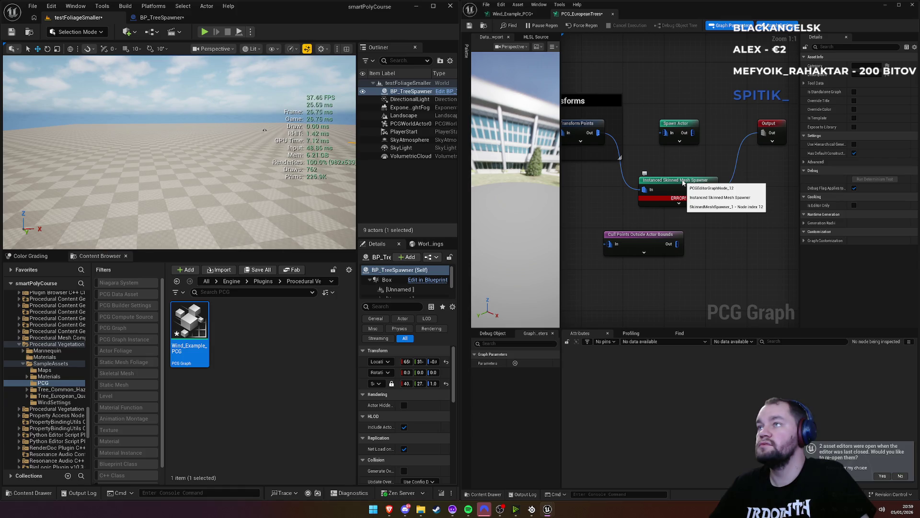
Step: Switch BP_TreeSpawner's PCG Graph back to Wind_Example_PCG and return to testFoliageSmaller
left_click(162, 17)
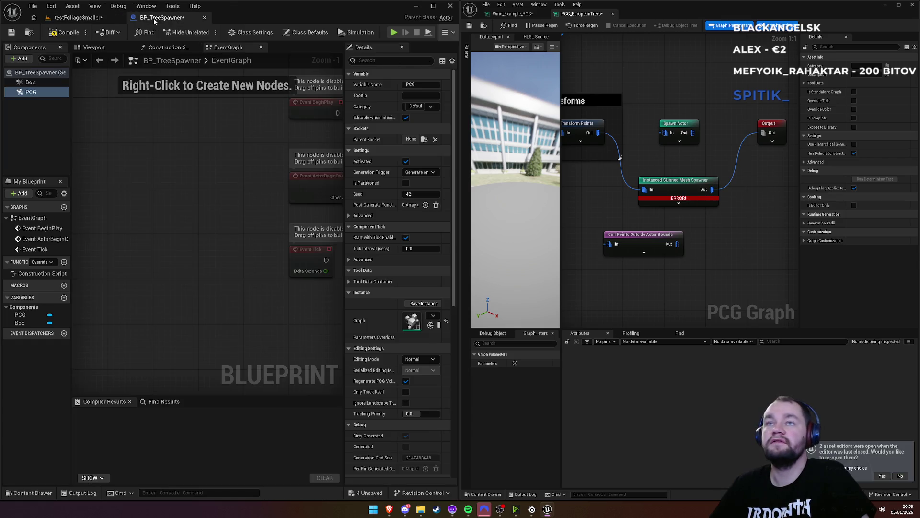
left_click(436, 317)
type("wind")
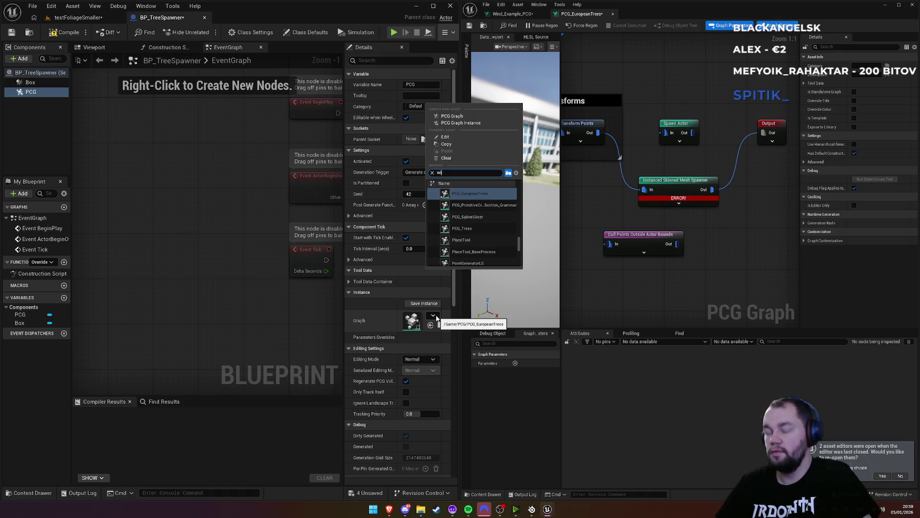
left_click(470, 193)
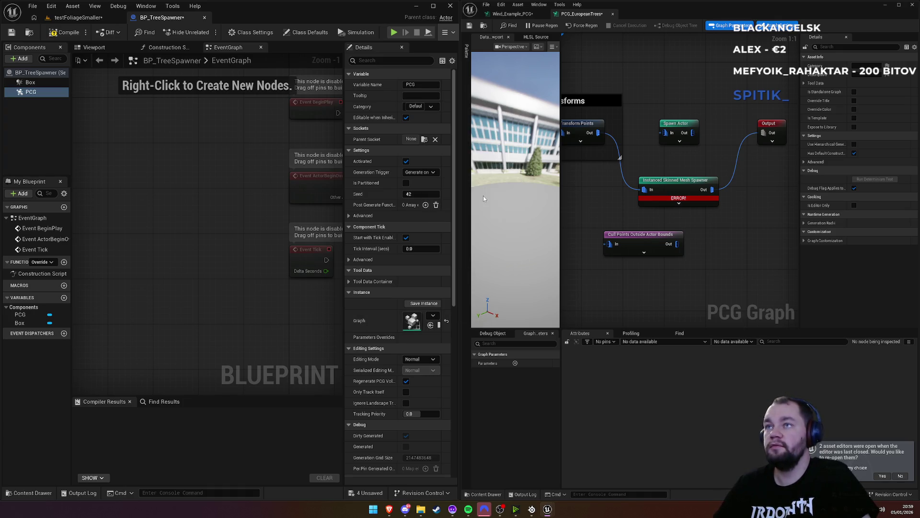
left_click(522, 14)
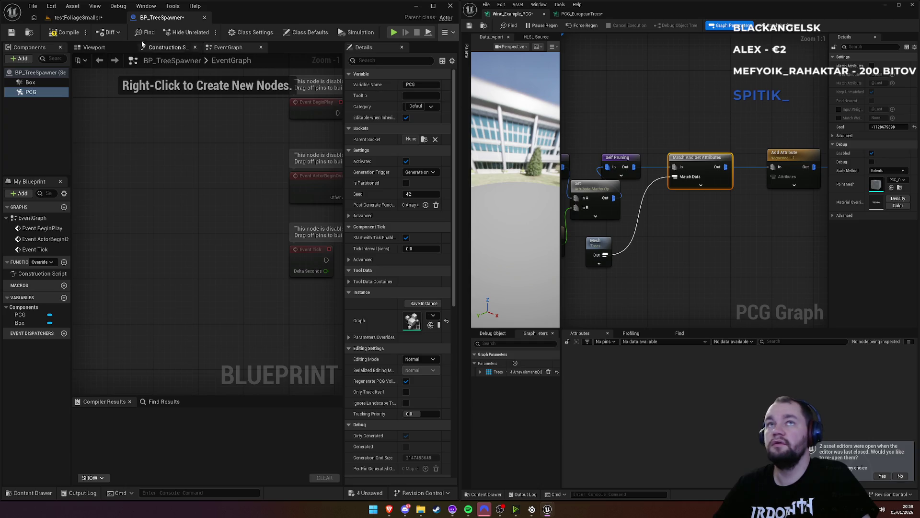
left_click(78, 17)
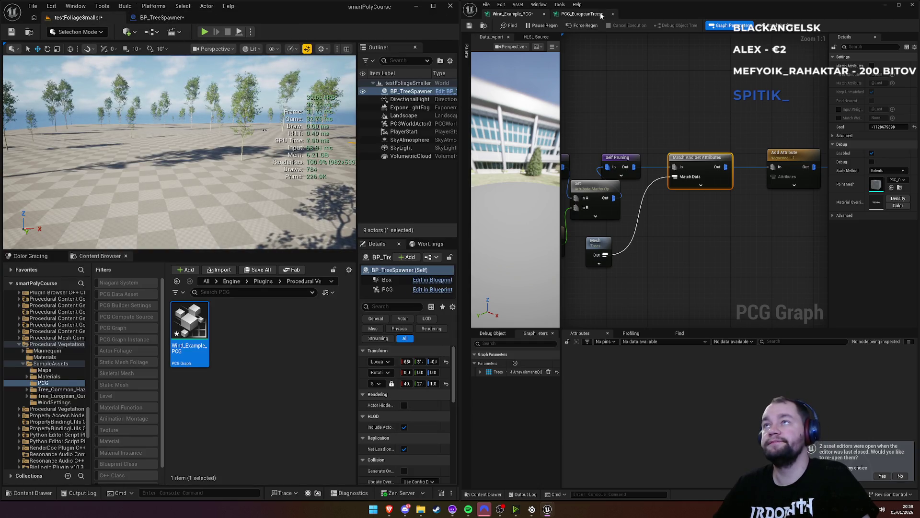
Step: Copy the Proxy Noise comment from PCG_EuropeanTrees and paste it into Wind_Example_PCG
left_click(582, 13)
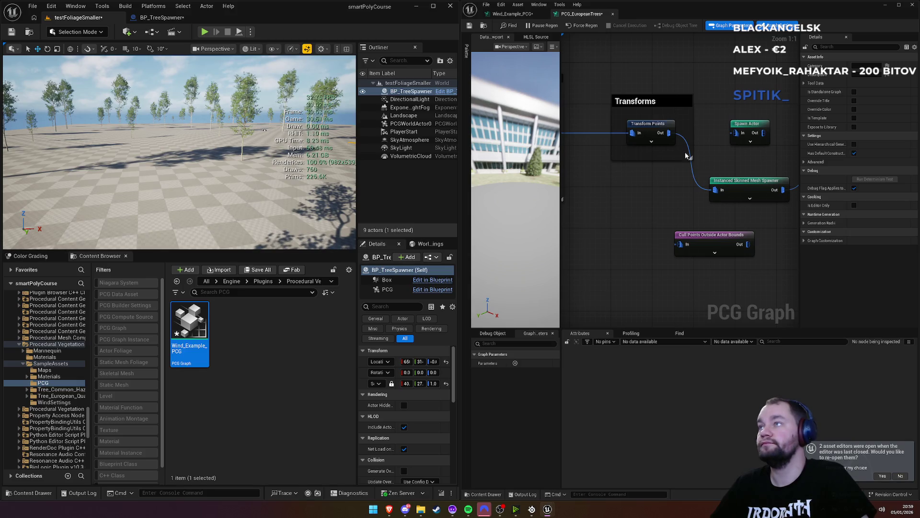
scroll(650, 177, "down", 3)
mouse_move(775, 188)
left_mouse_down()
mouse_move(667, 139)
mouse_move(723, 144)
mouse_move(674, 115)
mouse_move(645, 125)
mouse_move(634, 112)
left_mouse_up()
scroll(642, 122, "down", 1)
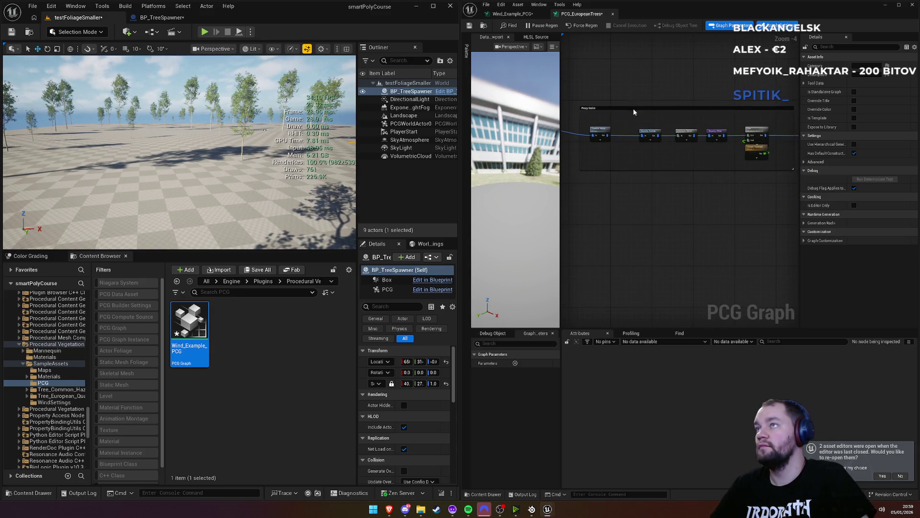
left_click(512, 13)
scroll(664, 234, "down", 1)
mouse_move(664, 234)
left_mouse_down()
mouse_move(720, 125)
mouse_move(647, 61)
left_mouse_up()
left_click(672, 243)
mouse_move(670, 245)
left_mouse_down()
mouse_move(650, 235)
mouse_move(642, 245)
left_mouse_up()
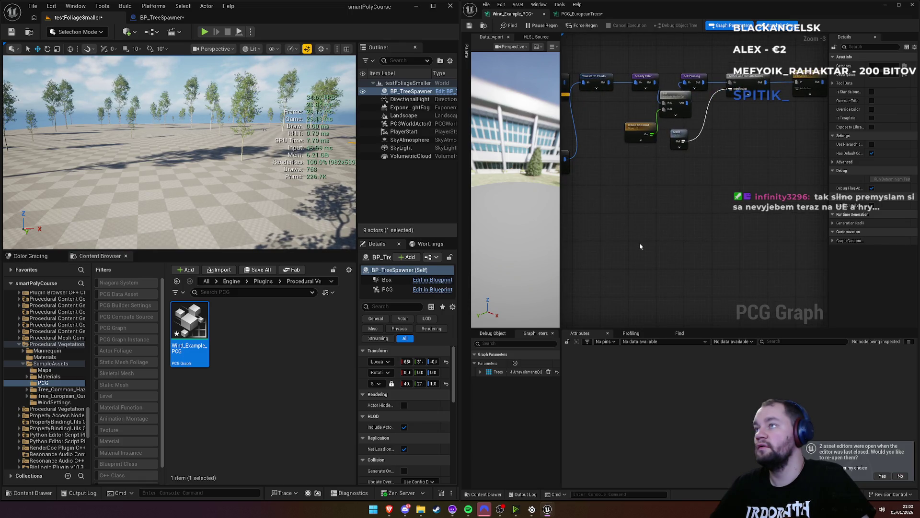
key("ctrl+v")
mouse_move(706, 200)
left_mouse_down()
mouse_move(594, 123)
mouse_move(695, 207)
left_mouse_up()
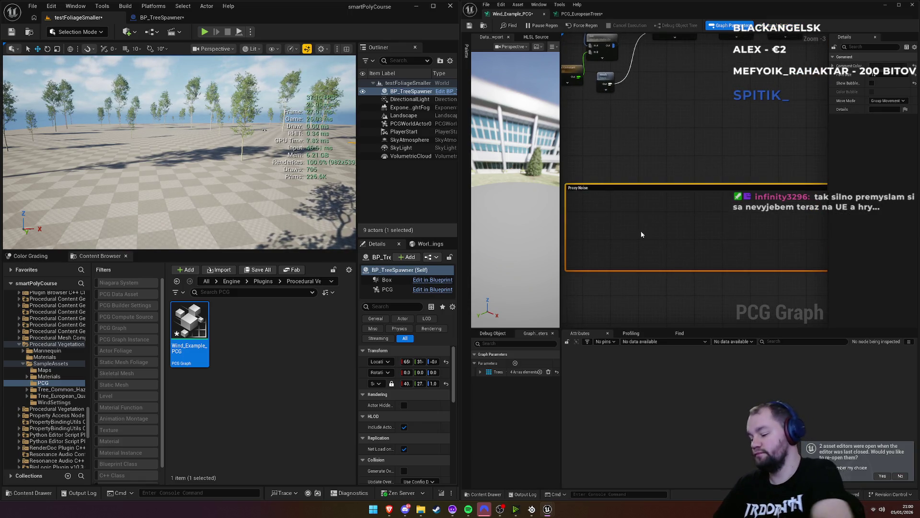
Step: Bring over the Proxy Noise nodes and wire Transform Points Out into Spatial Noise In
left_click(582, 13)
mouse_move(620, 116)
left_mouse_down()
mouse_move(623, 137)
mouse_move(762, 164)
left_mouse_up()
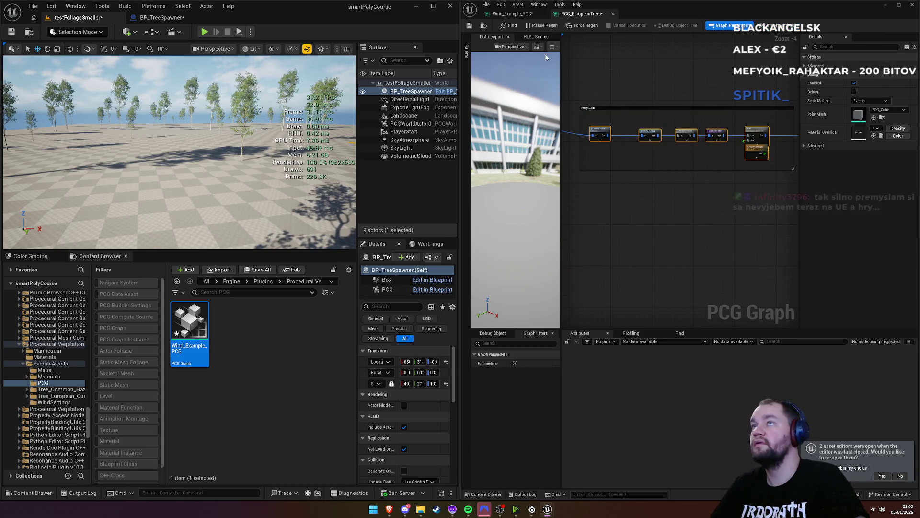
left_click(513, 13)
mouse_move(649, 152)
left_mouse_down()
mouse_move(699, 156)
mouse_move(723, 177)
mouse_move(670, 216)
left_mouse_up()
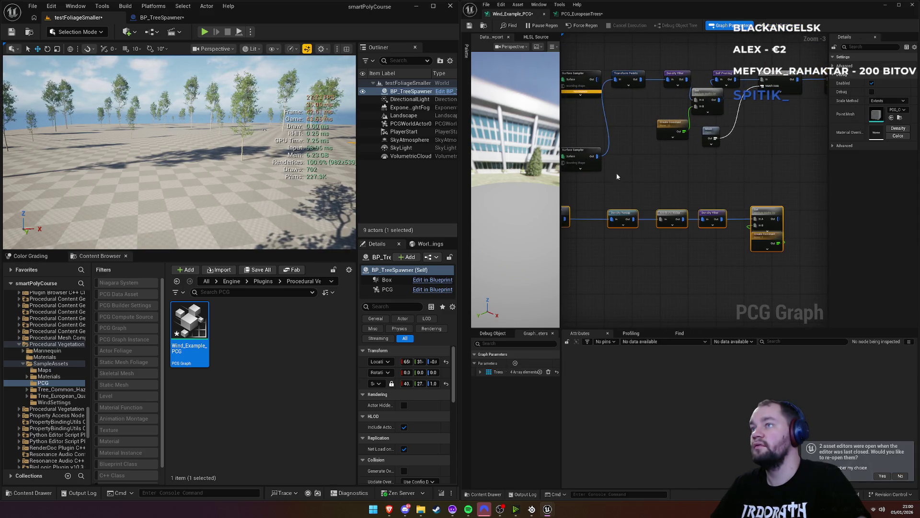
left_click_drag(631, 175, 714, 179)
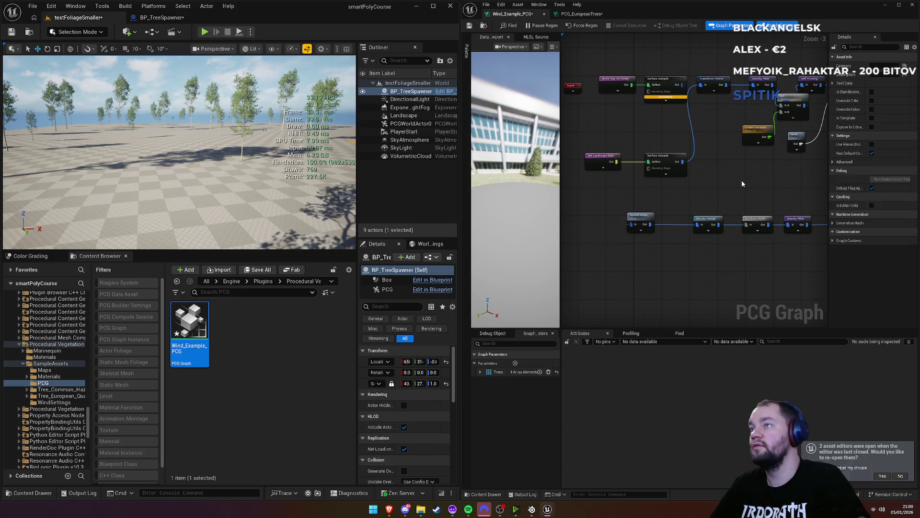
left_click_drag(727, 85, 631, 224)
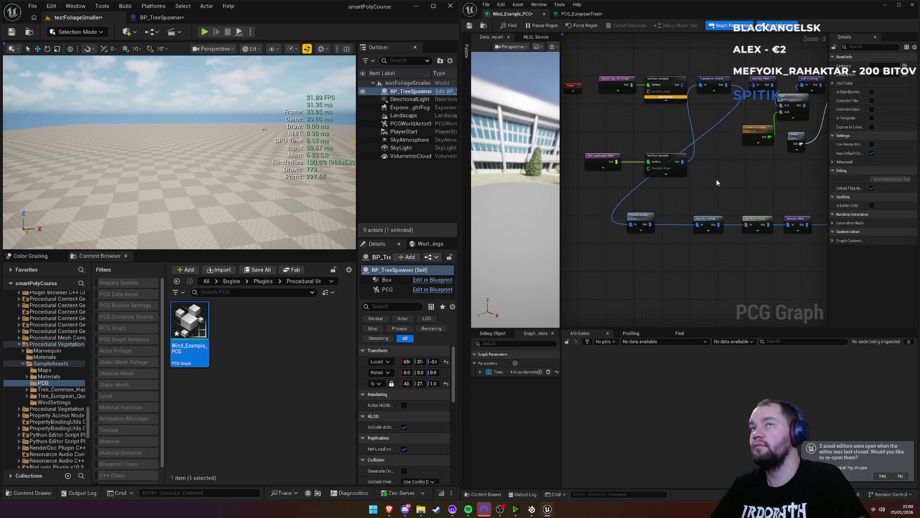
Step: Wire Set into Match And Set Attributes, keep Density Filter Upper Bound at 1.0, and set Create Constant to 2.0
left_click_drag(717, 178, 551, 186)
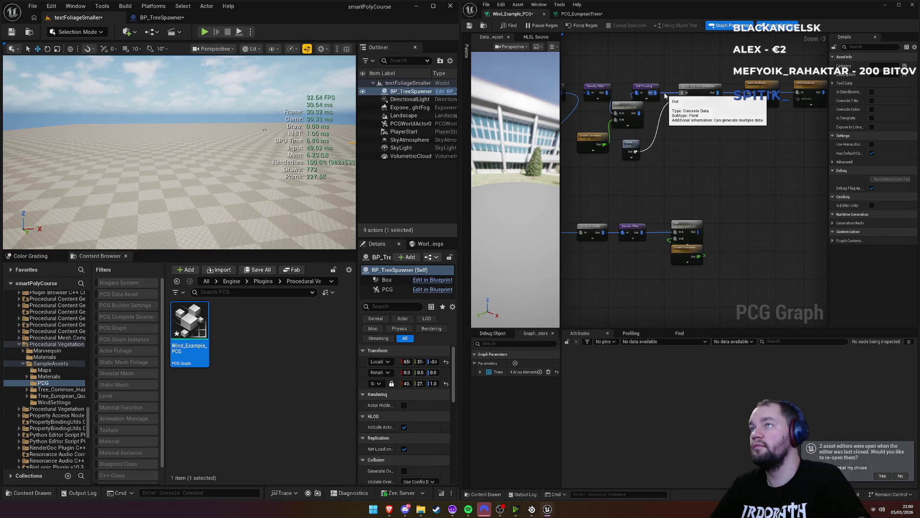
mouse_move(699, 232)
left_mouse_down()
mouse_move(671, 108)
mouse_move(682, 98)
left_mouse_up()
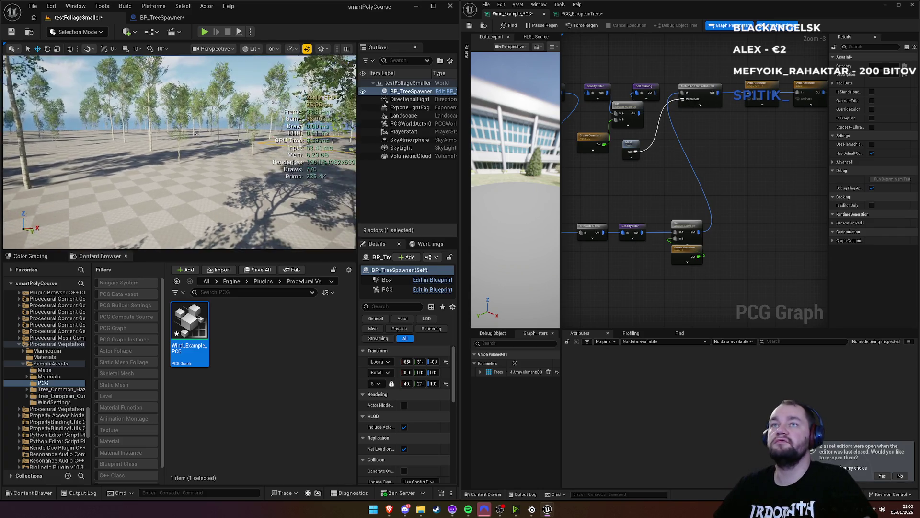
left_click(631, 227)
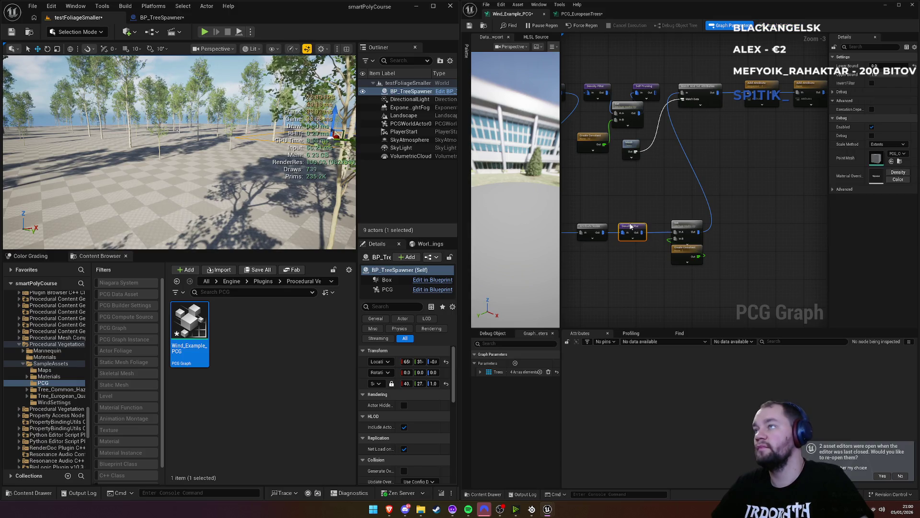
left_click_drag(881, 72, 881, 78)
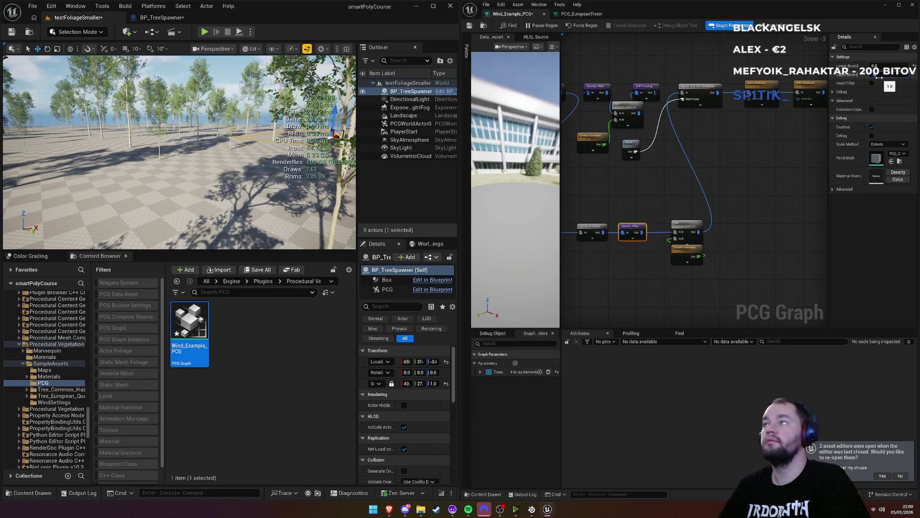
left_click_drag(880, 78, 879, 77)
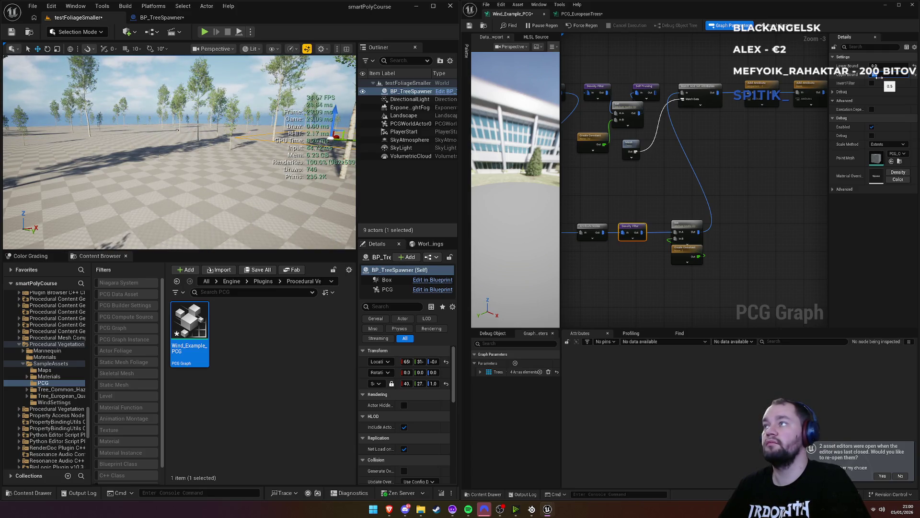
left_click_drag(880, 77, 882, 76)
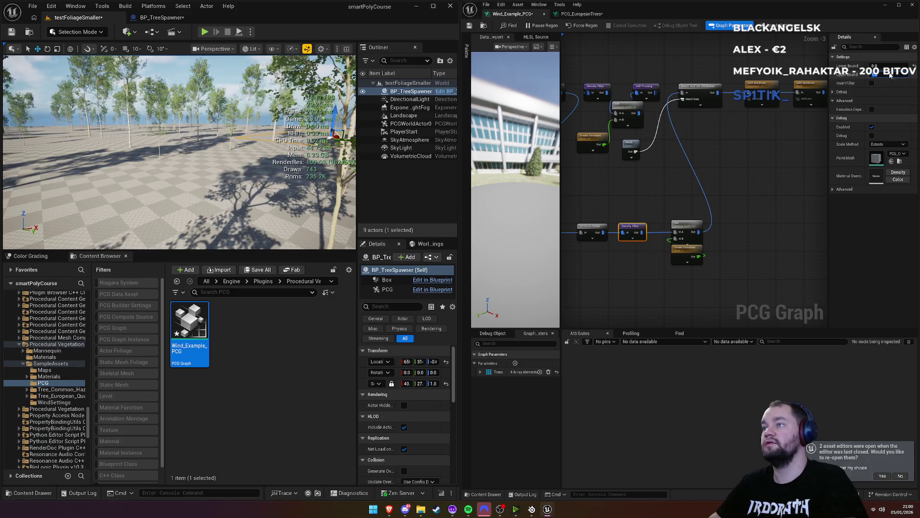
left_click(689, 253)
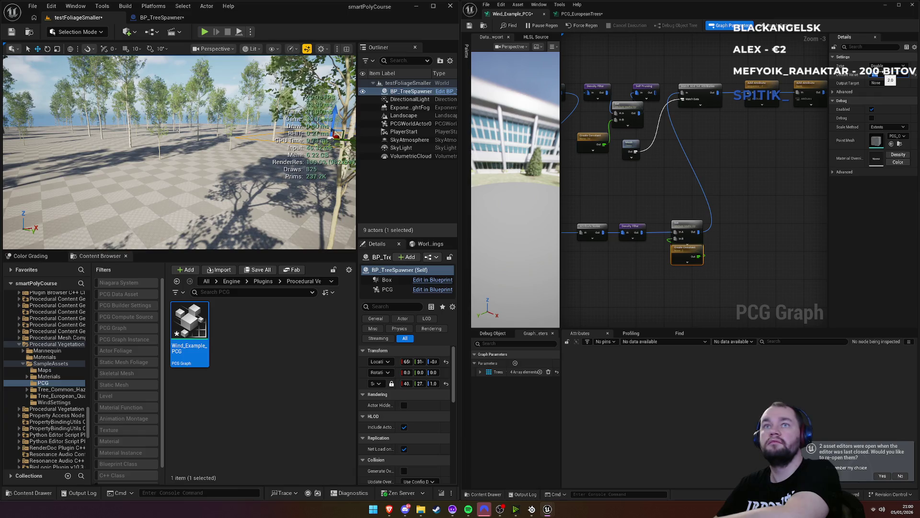
left_click_drag(882, 71, 882, 71)
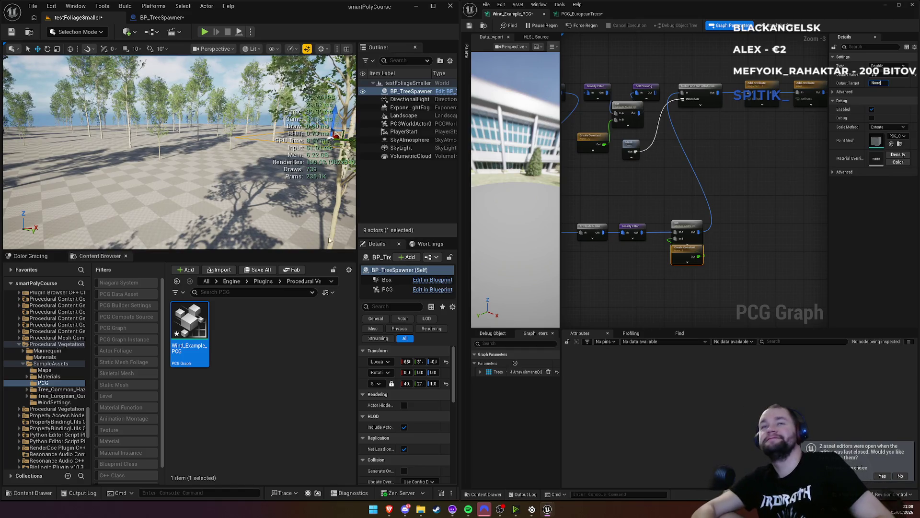
Step: Zoom into the Wind_Example_PCG graph view
scroll(624, 208, "up", 3)
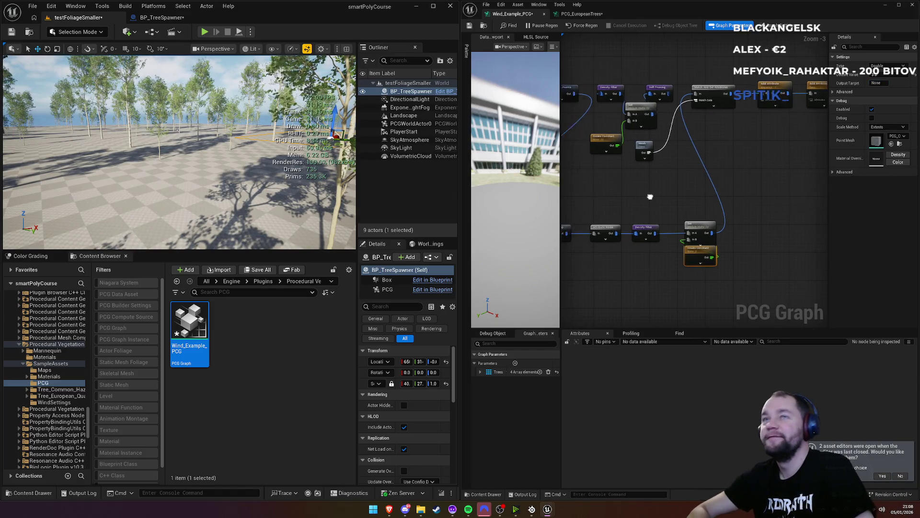
Step: Inspect Attribute Noise, then edit the Density Remap node's Out Range Max
left_click(642, 226)
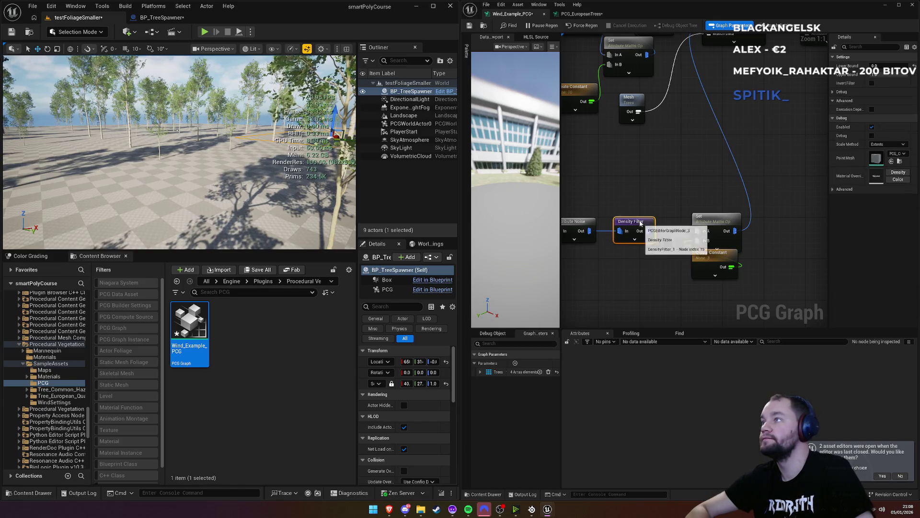
left_click(642, 222)
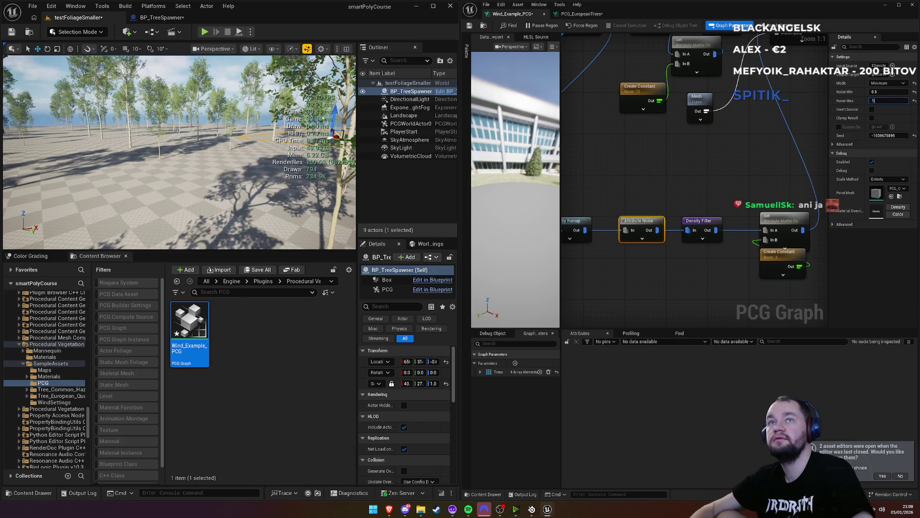
left_click(578, 226)
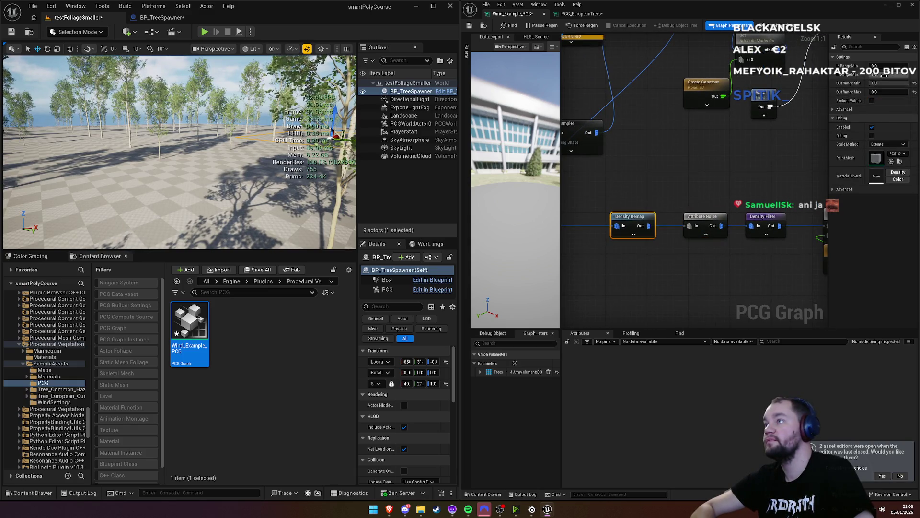
left_click(885, 76)
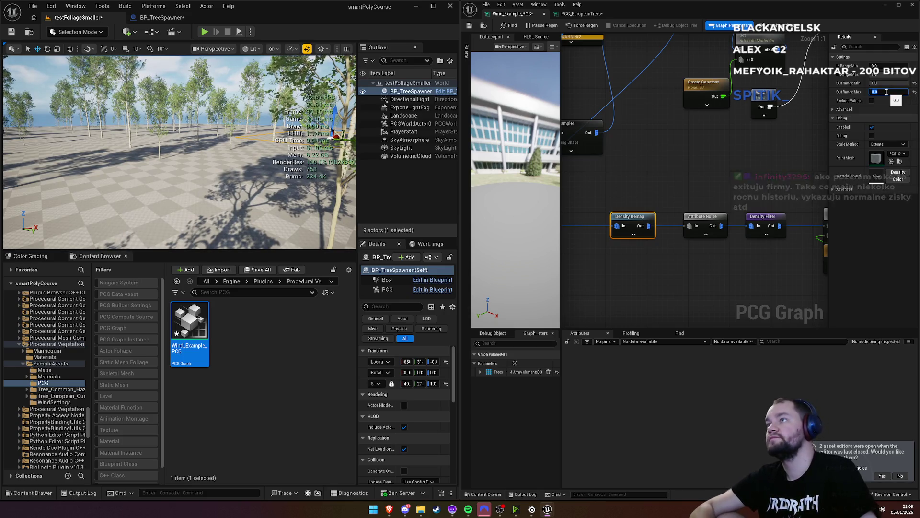
Step: Check the Spatial Noise node's Settings class and locate the graph asset in the project files
left_click_drag(614, 137, 732, 109)
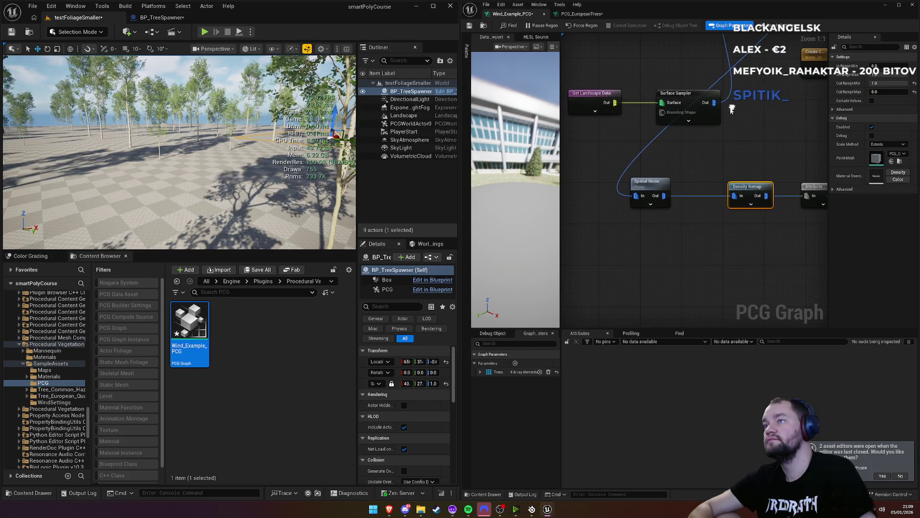
left_click(662, 190)
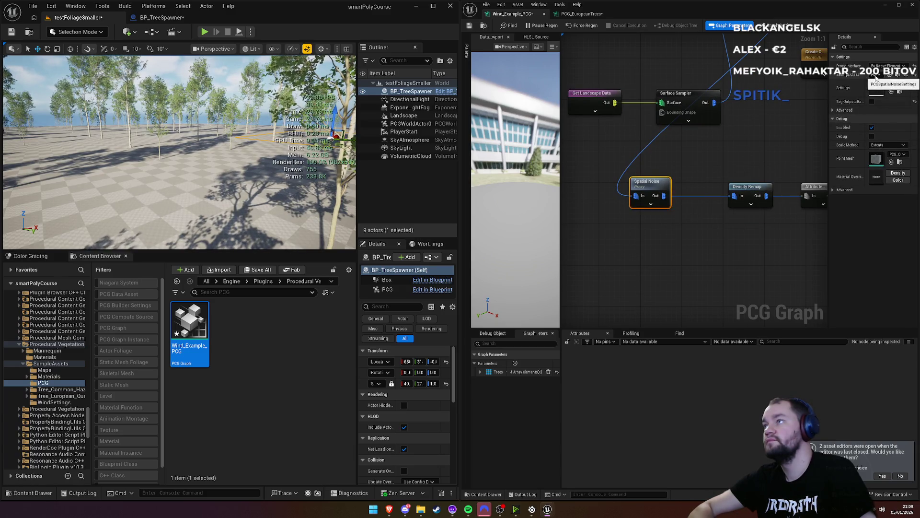
left_click(877, 78)
left_click(877, 91)
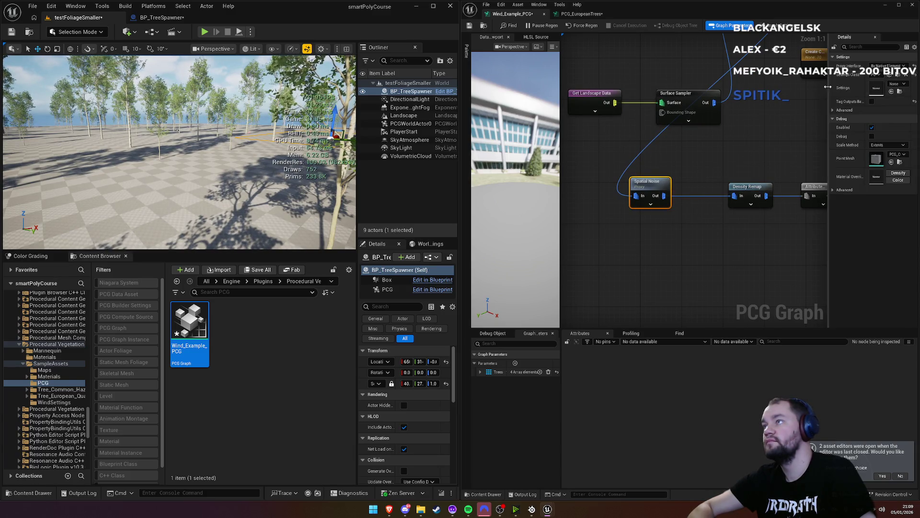
mouse_move(828, 87)
left_mouse_down()
mouse_move(721, 87)
mouse_move(748, 87)
left_mouse_up()
left_click(887, 76)
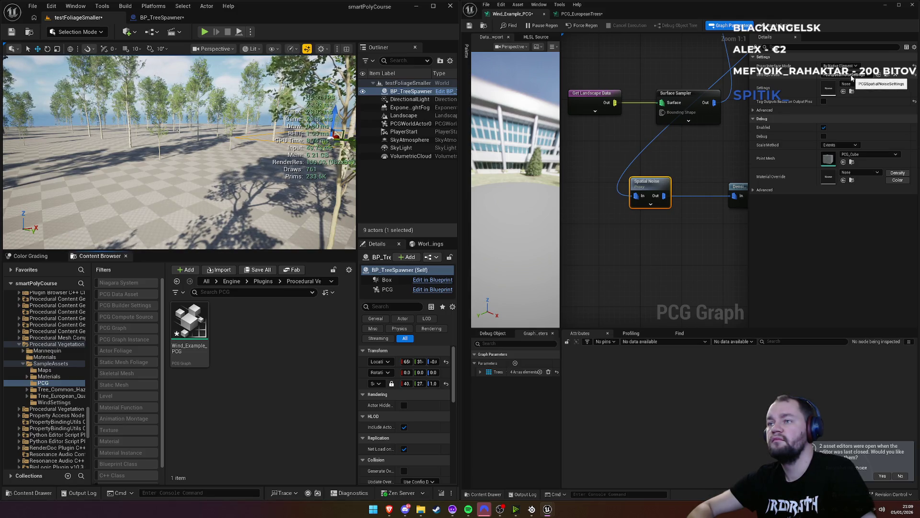
left_click_drag(331, 138, 331, 172)
Step: Review the Set and Density Filter nodes, then dock Wind_Example_PCG in the main editor's tab bar
left_click_drag(691, 145, 591, 132)
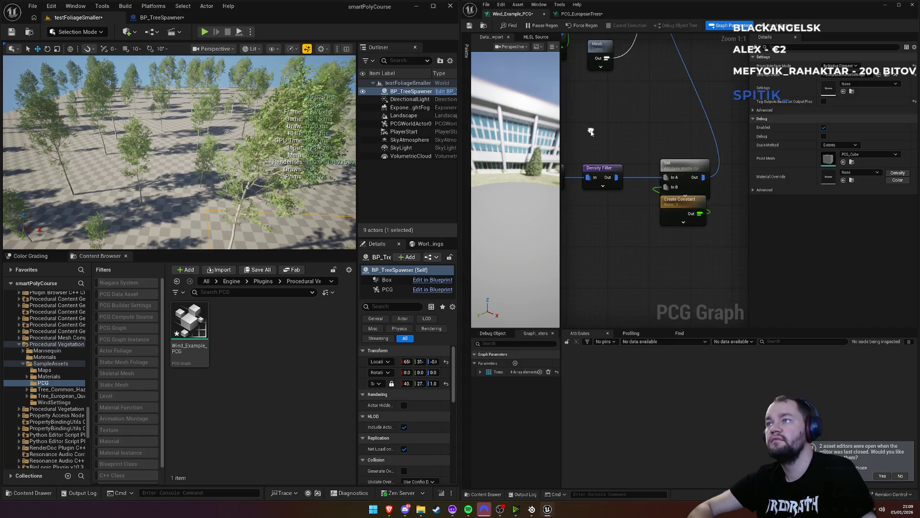
left_click(669, 168)
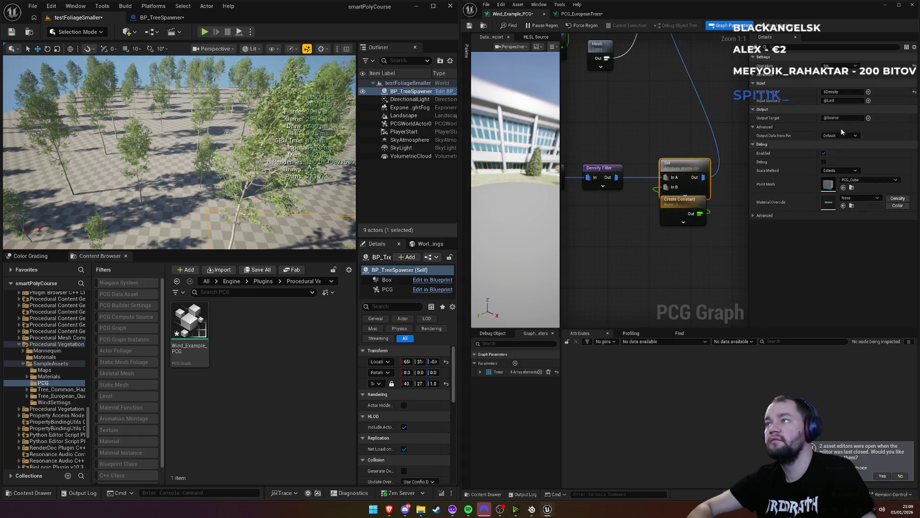
left_click(611, 168)
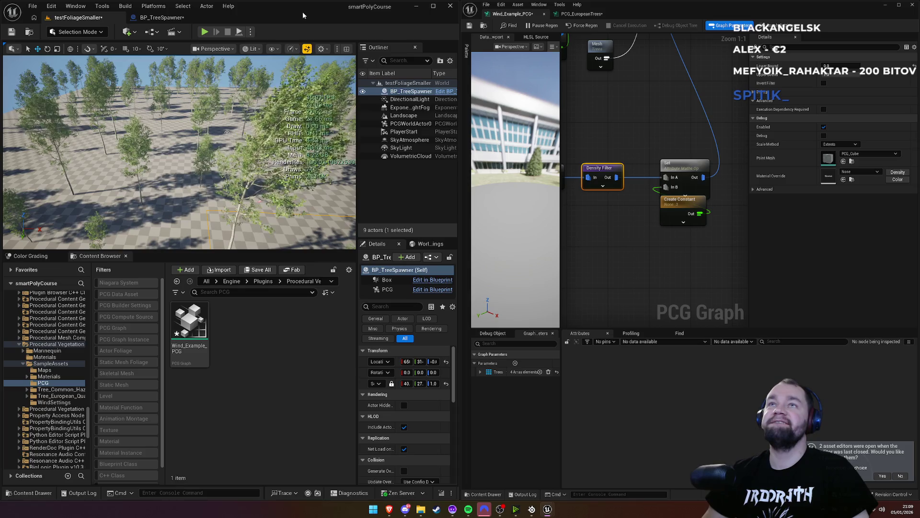
mouse_move(225, 12)
left_mouse_down()
mouse_move(430, 94)
mouse_move(390, 13)
left_mouse_up()
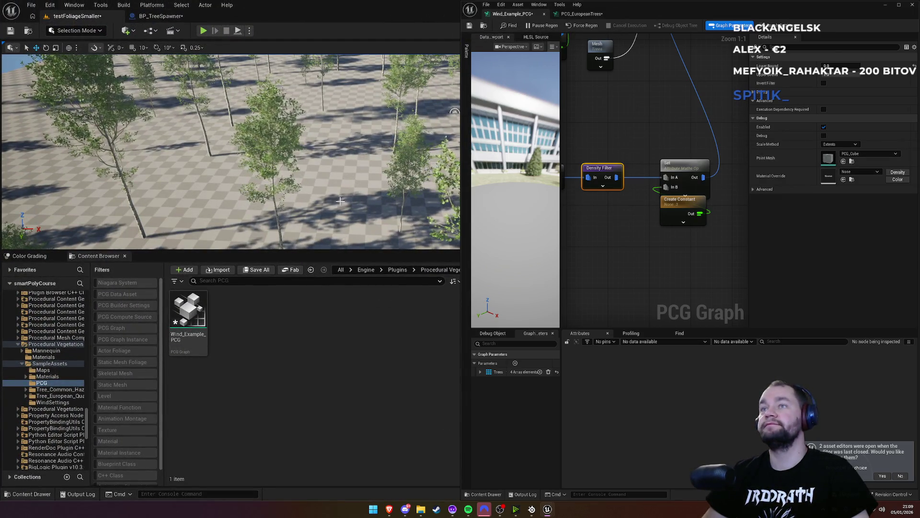
left_click(173, 16)
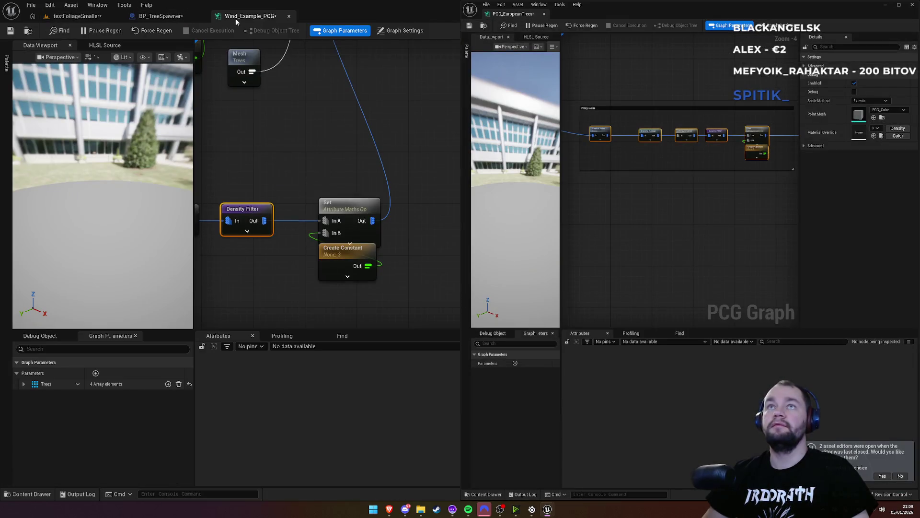
Step: Dock PCG_EuropeanTrees in the main editor and look over the forest in the level view
left_click_drag(509, 19, 353, 16)
left_click(77, 16)
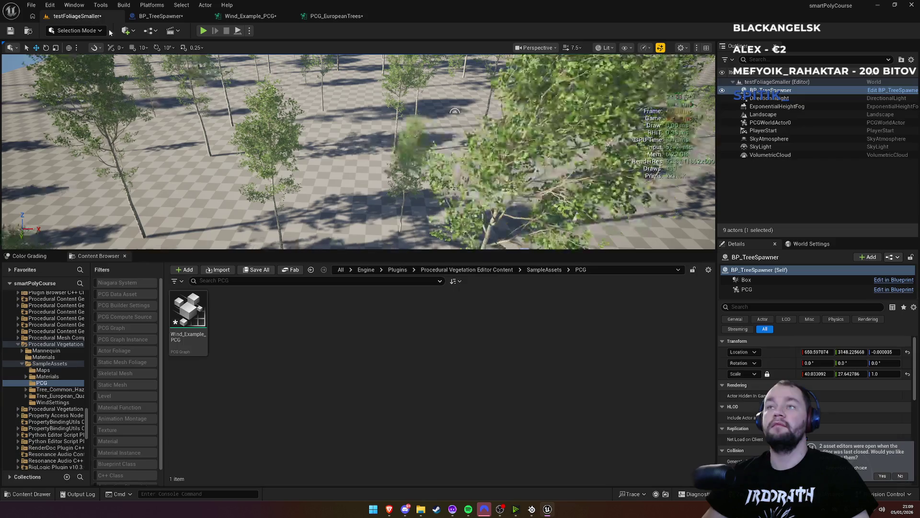
left_click_drag(385, 157, 399, 147)
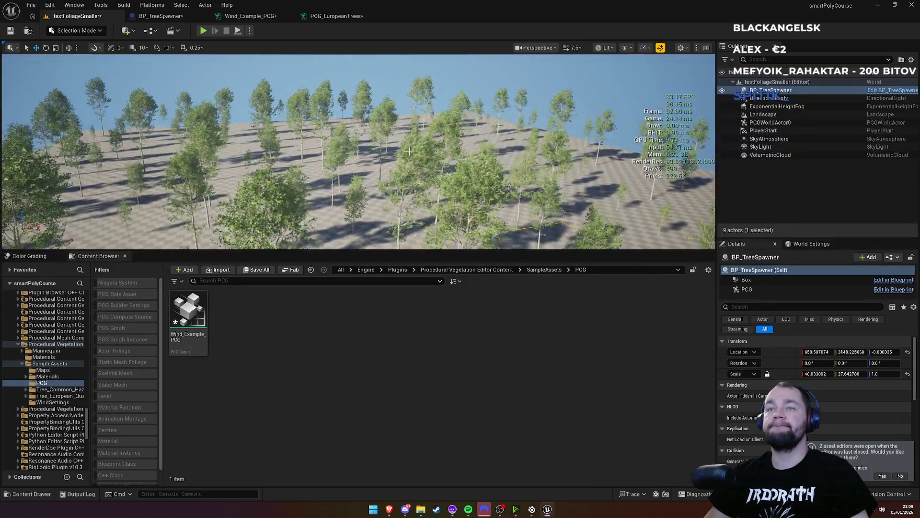
left_click(161, 17)
left_click(256, 18)
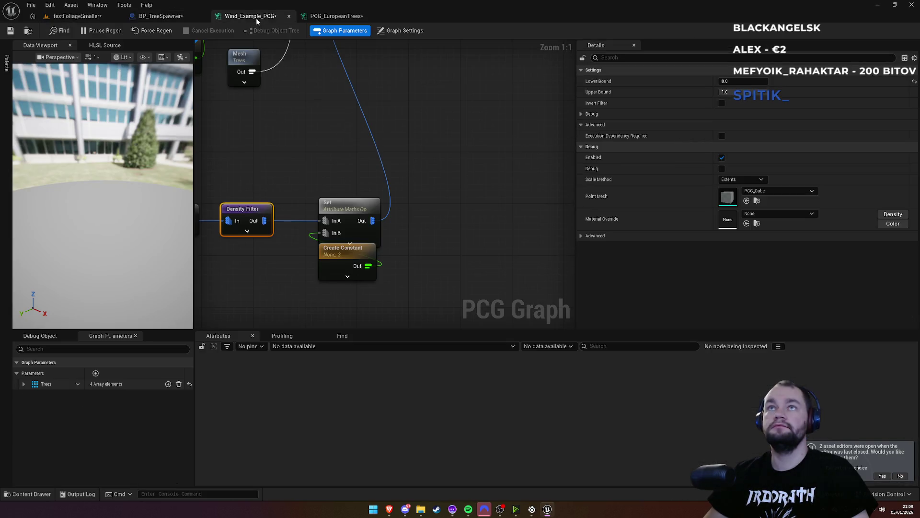
left_click(87, 17)
left_click_drag(358, 152, 359, 140)
left_click_drag(384, 180, 384, 163)
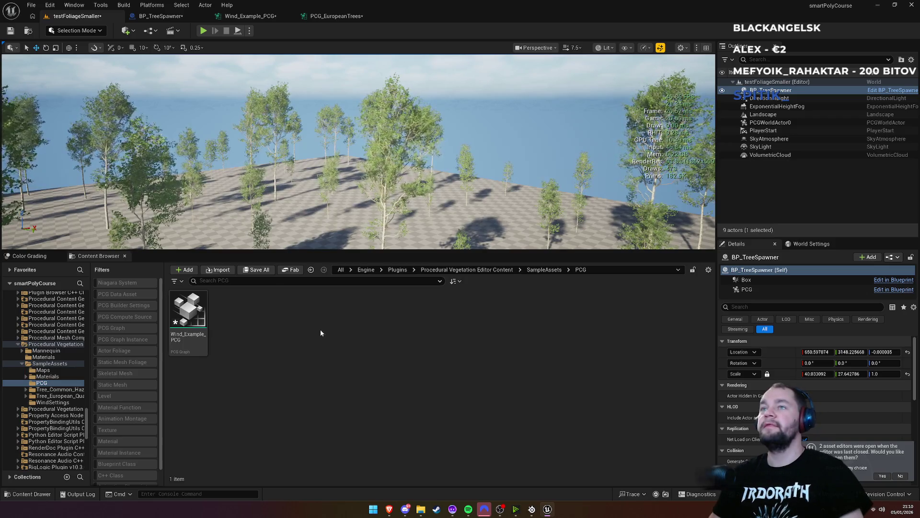
Step: Fly across the forest with WASD, Save All with Ctrl+Shift+S, and open BP_TreeSpawner
key("w")
key("e")
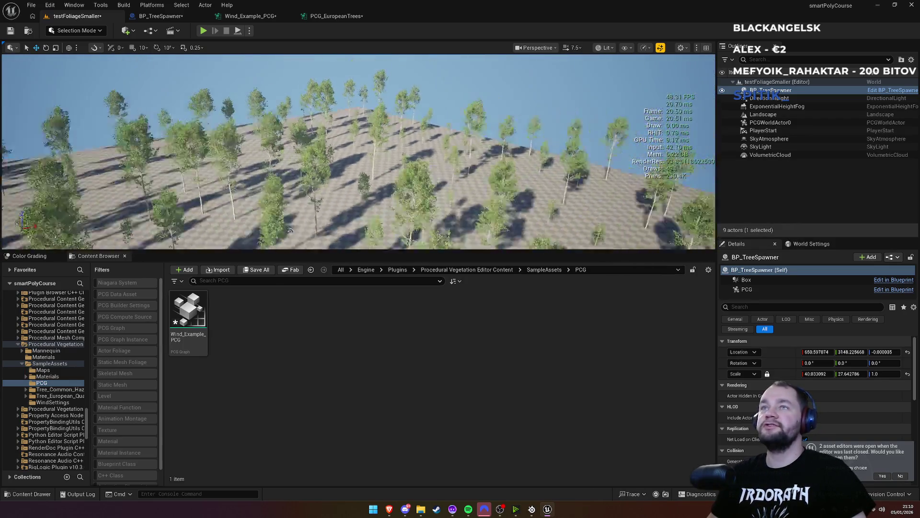
key("d")
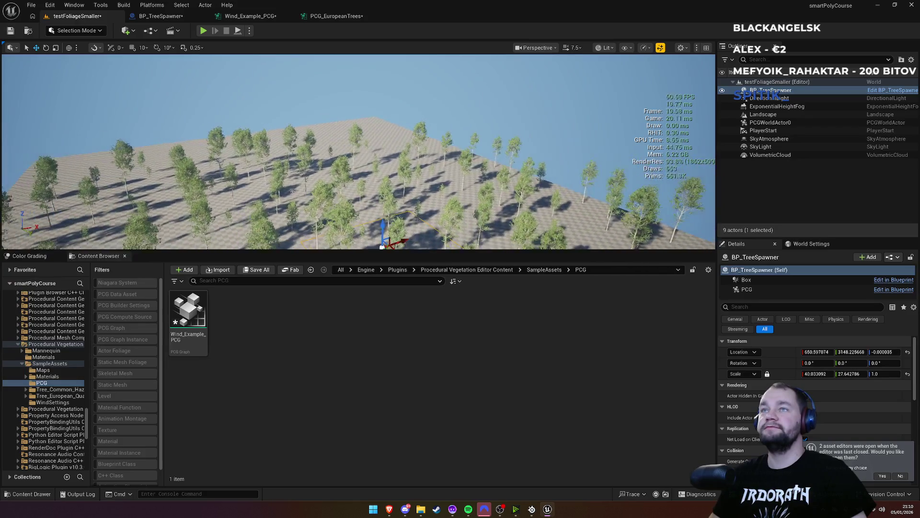
key("w")
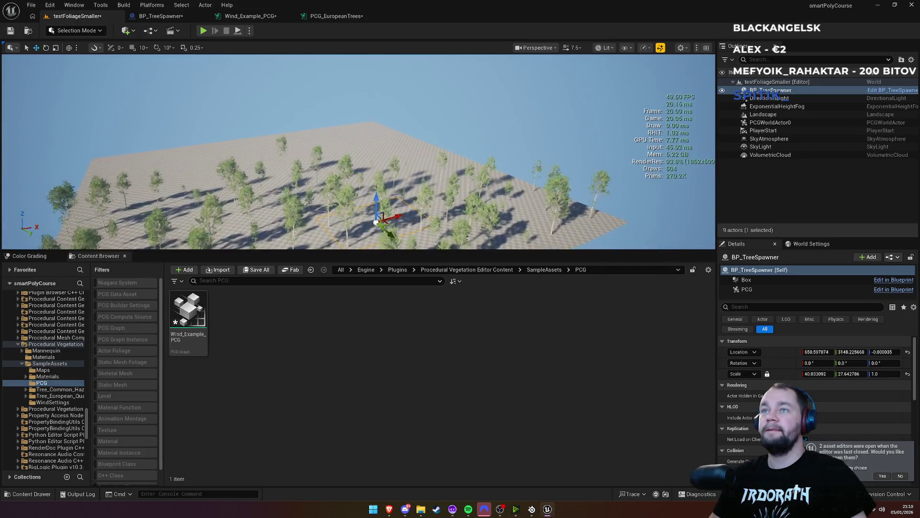
key("a")
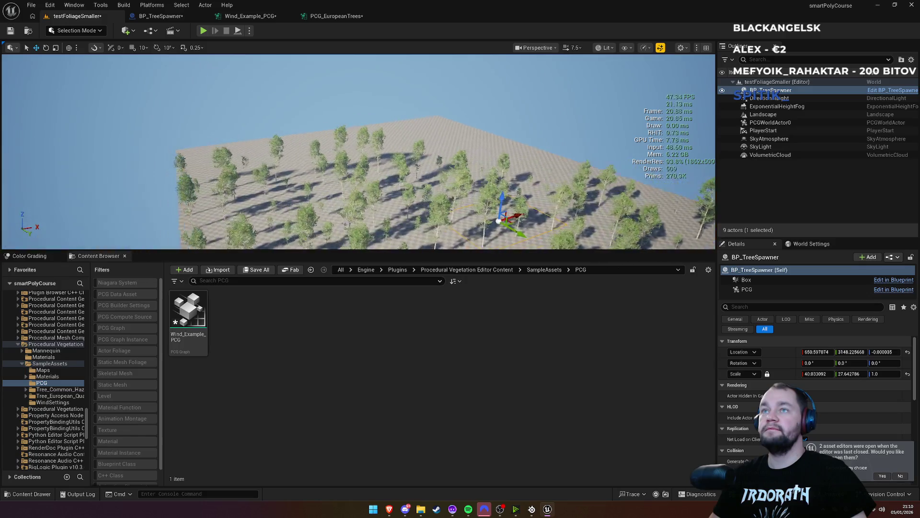
key("w")
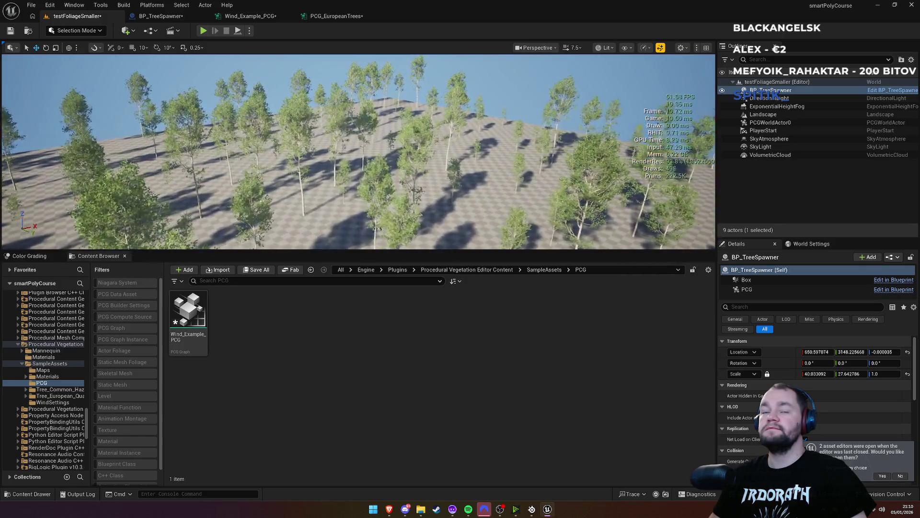
key("ctrl+shift+s")
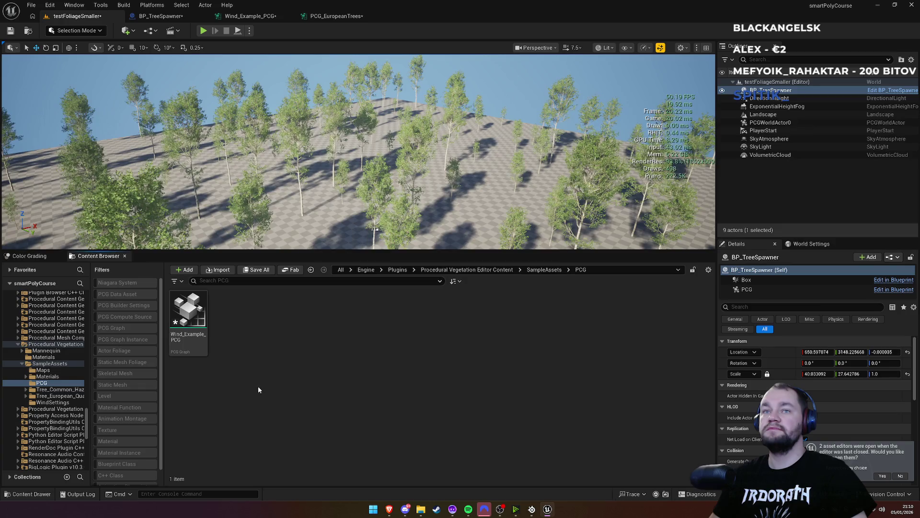
left_click(160, 16)
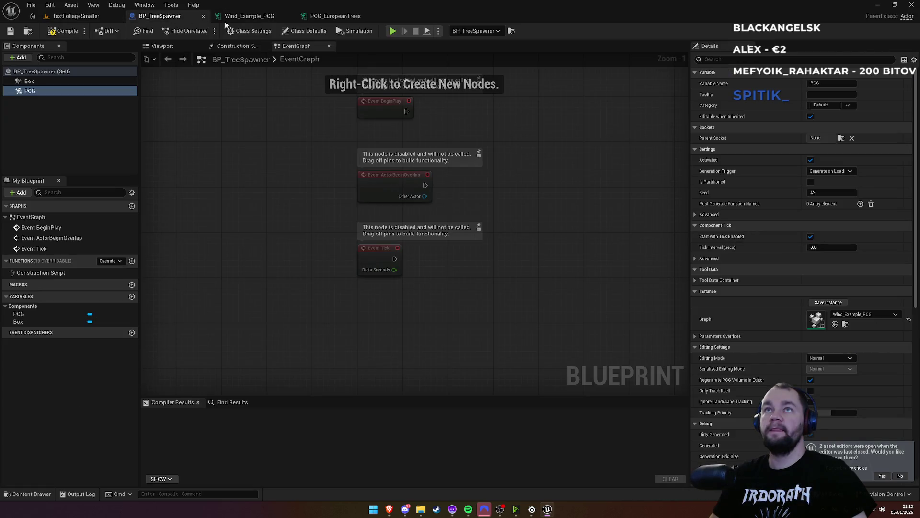
Step: Assign the PCG_Trees graph to the PCG component, then return to the level and right-click the landscape
left_click(858, 314)
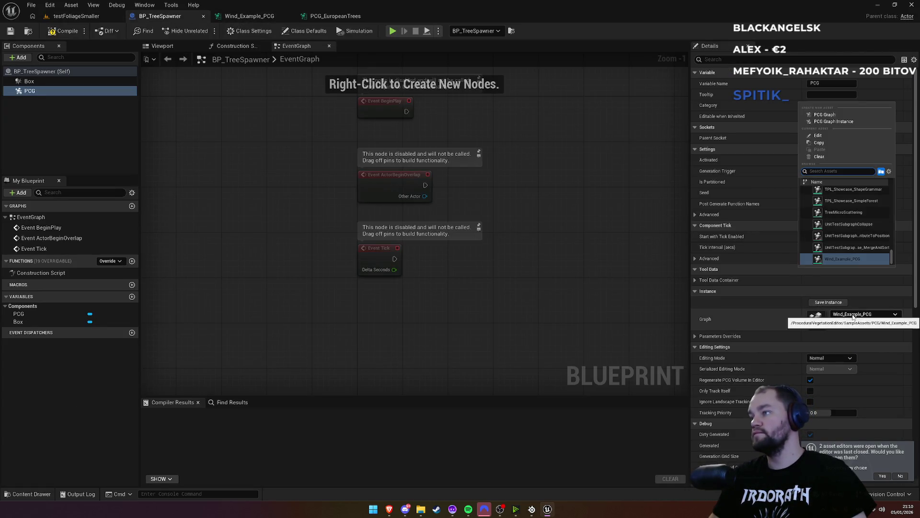
type("tre")
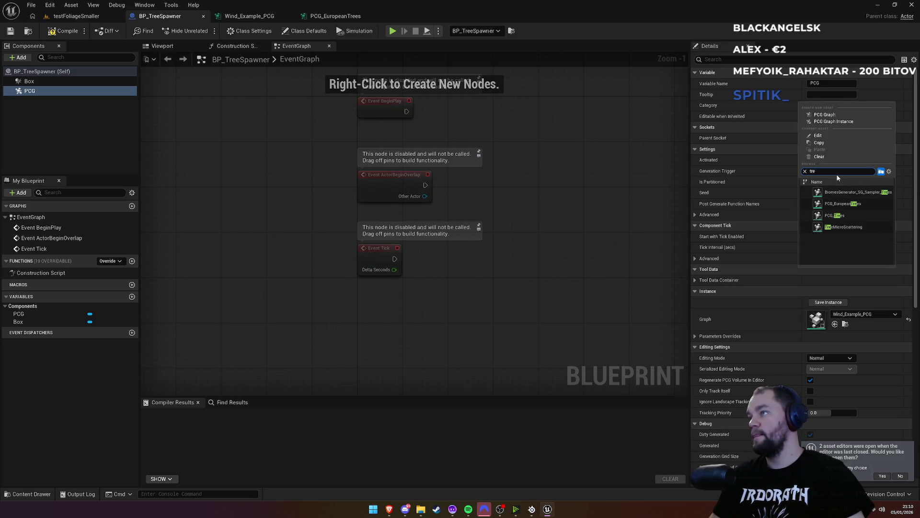
left_click(851, 216)
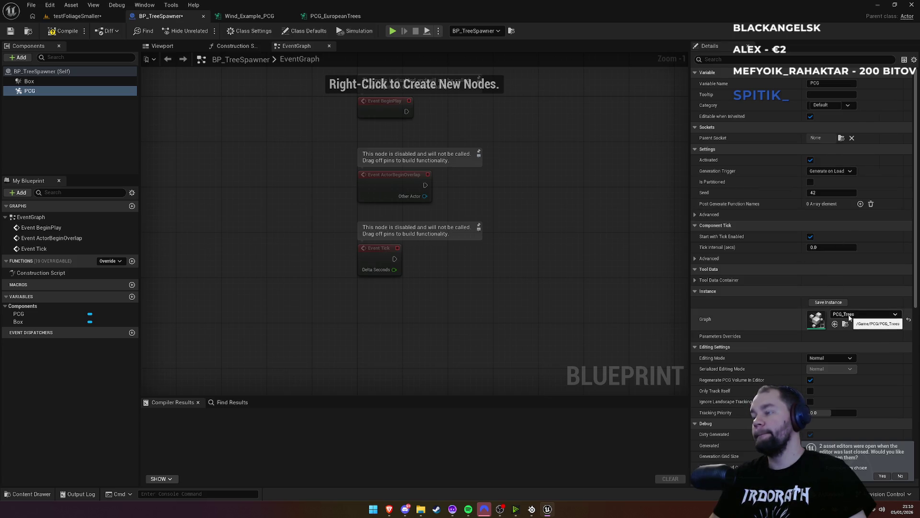
left_click(79, 16)
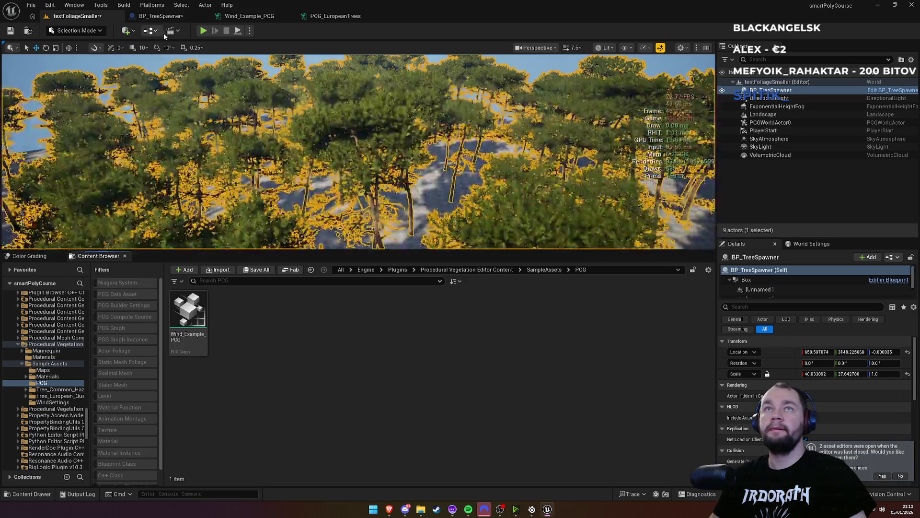
right_click(428, 215)
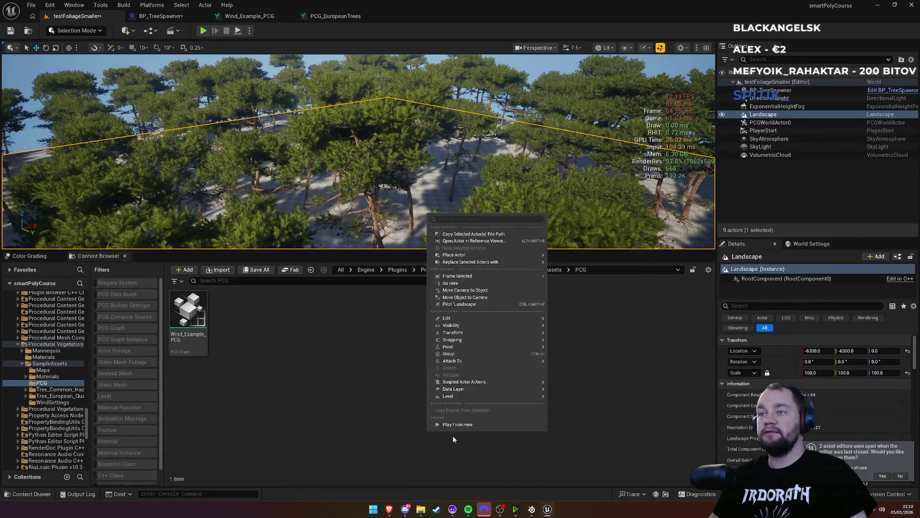
Step: Start Play From Here on the landscape and expand the game view to fill the editor window
left_click(475, 424)
key("super")
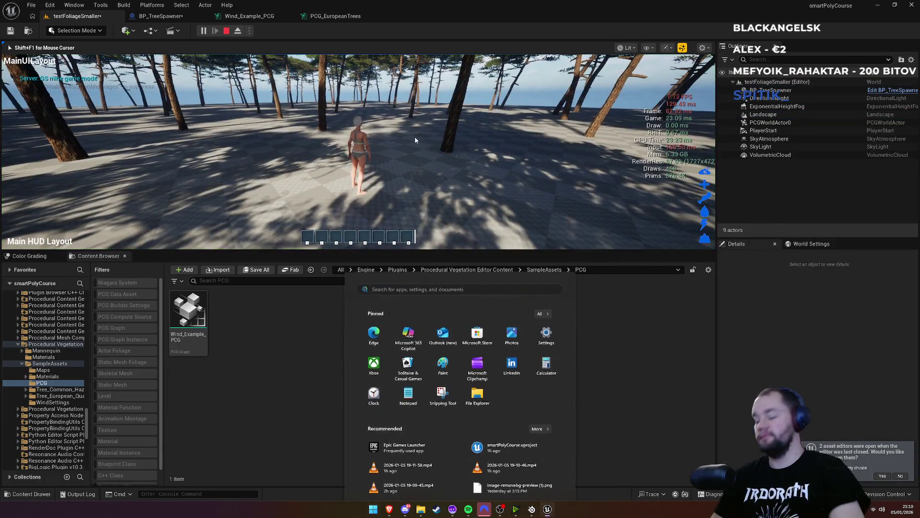
left_click(415, 136)
key("F11")
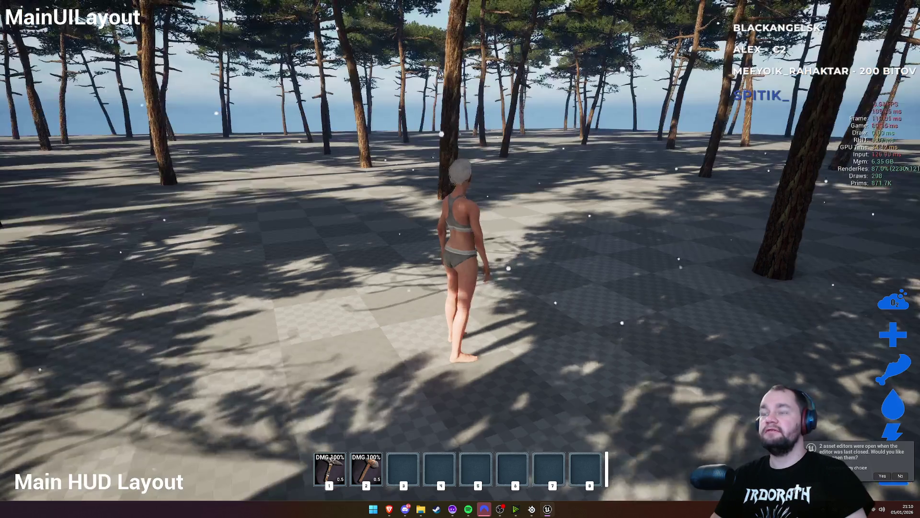
Step: Run through the pine forest and harvest several trees for wood
key("w")
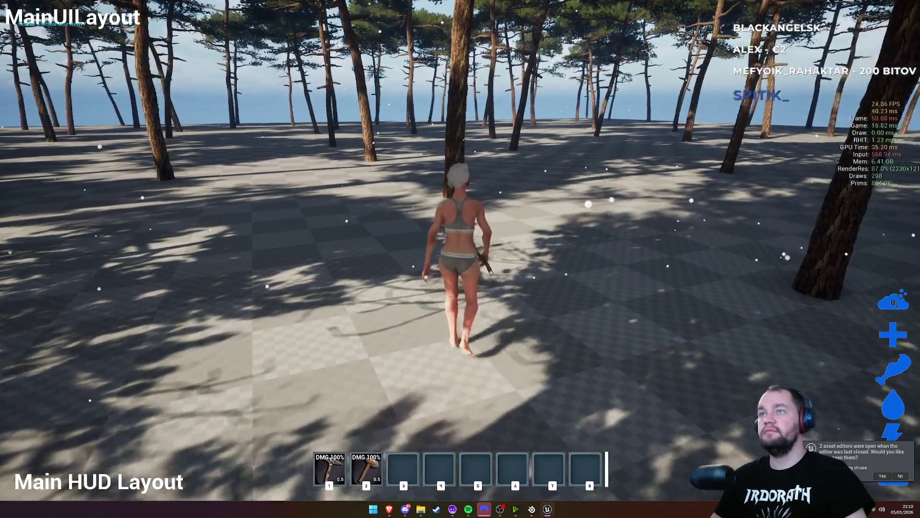
key("e")
key("w")
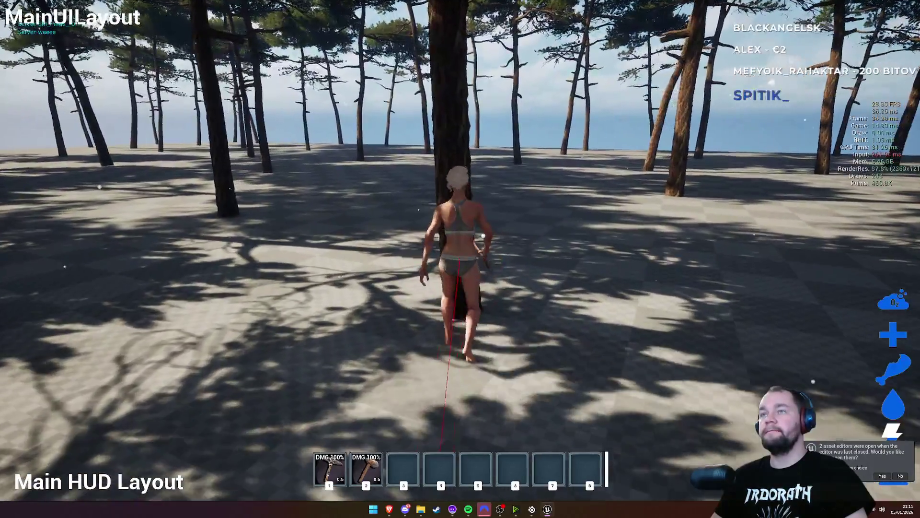
key("e")
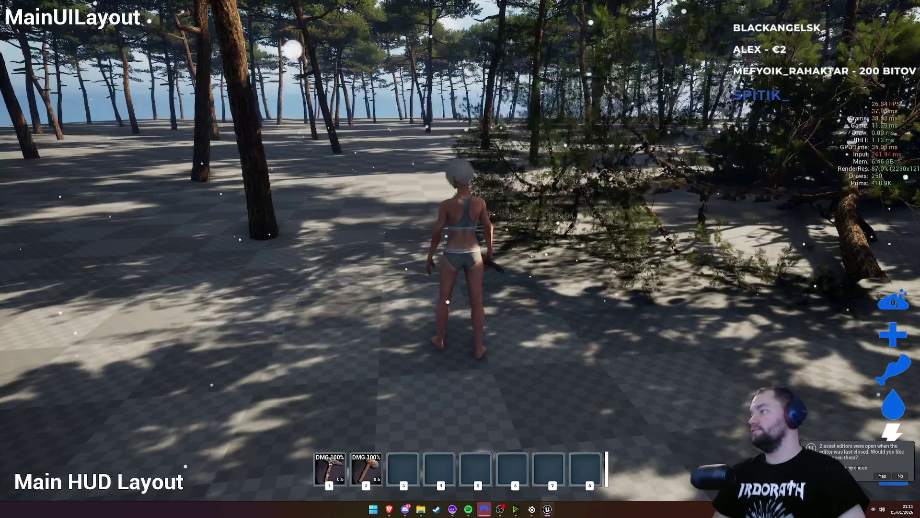
key("w")
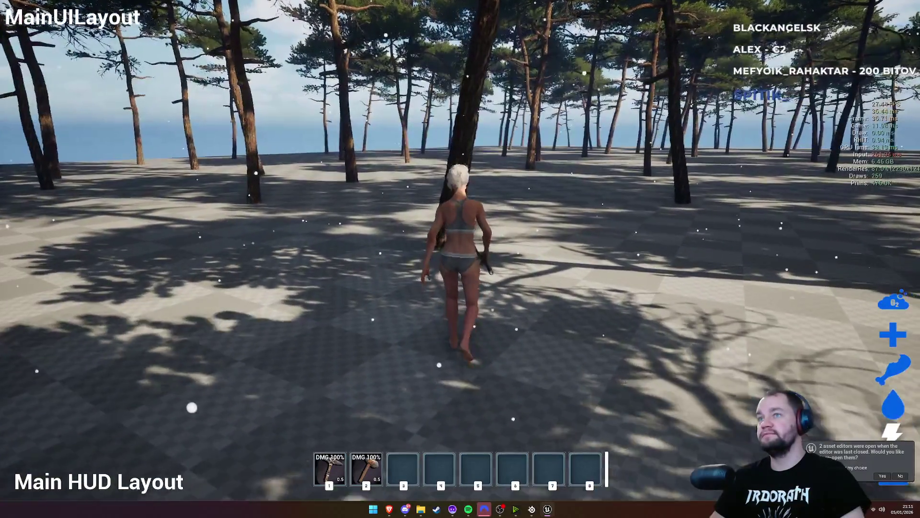
key("e")
key("w")
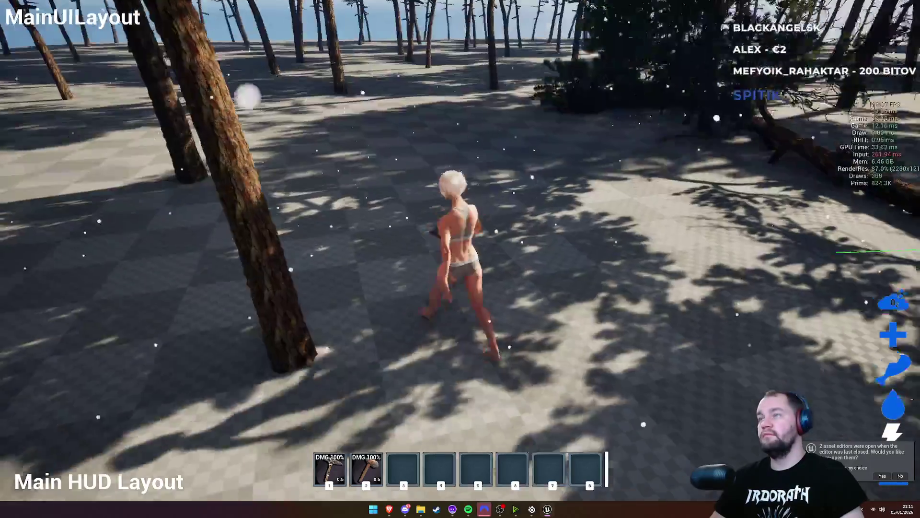
Step: Check the inventory and character stats, then end the play session
key("Tab")
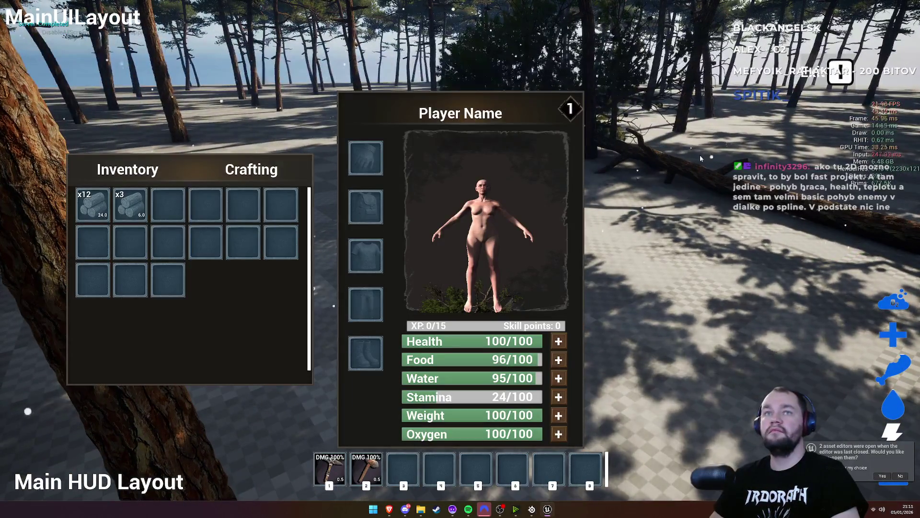
key("Tab")
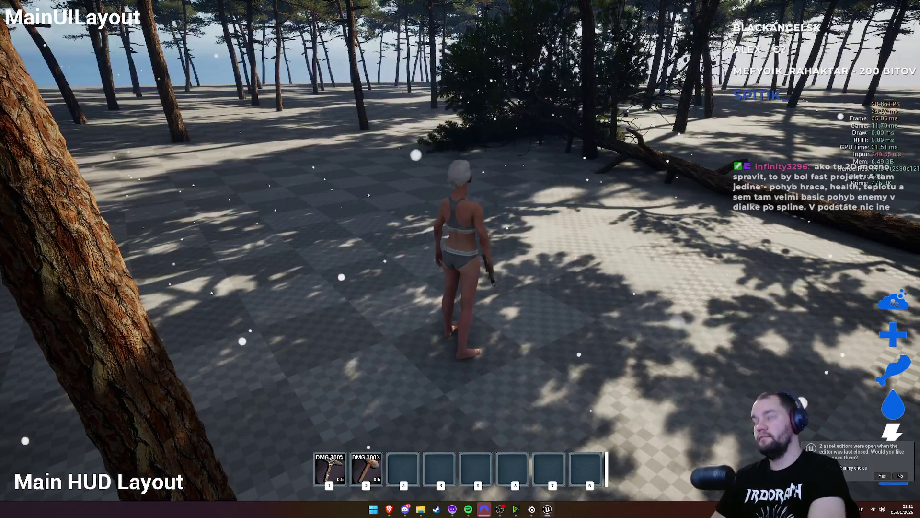
key("Escape")
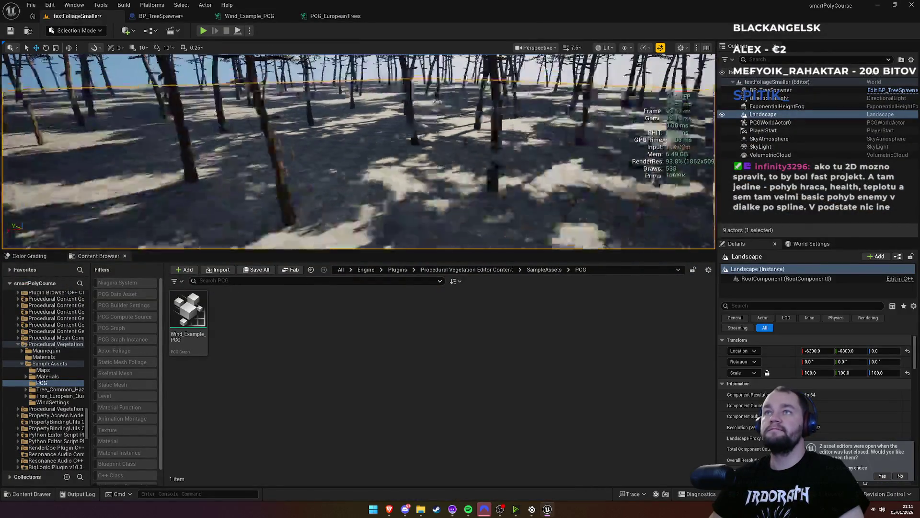
Step: Adjust the camera over the forest, then switch from PCG_EuropeanTrees to the Wind_Example_PCG graph
key("e")
key("q")
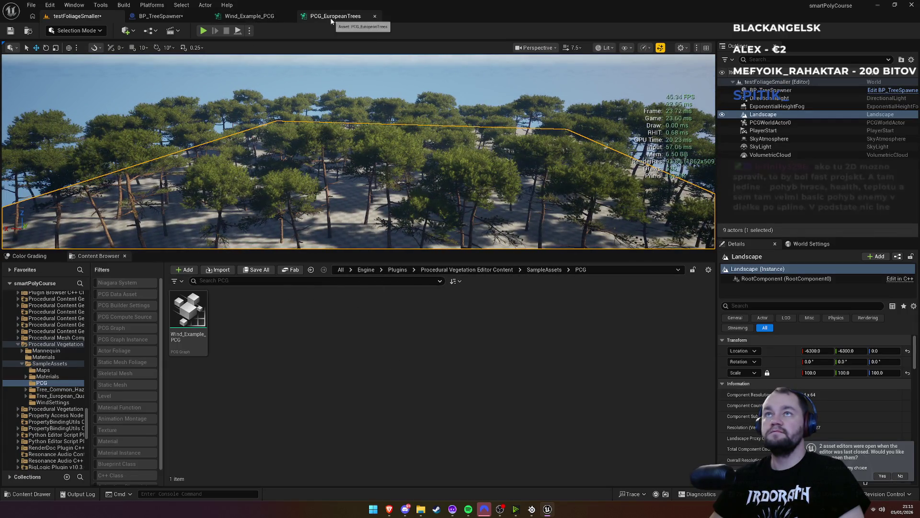
left_click(307, 18)
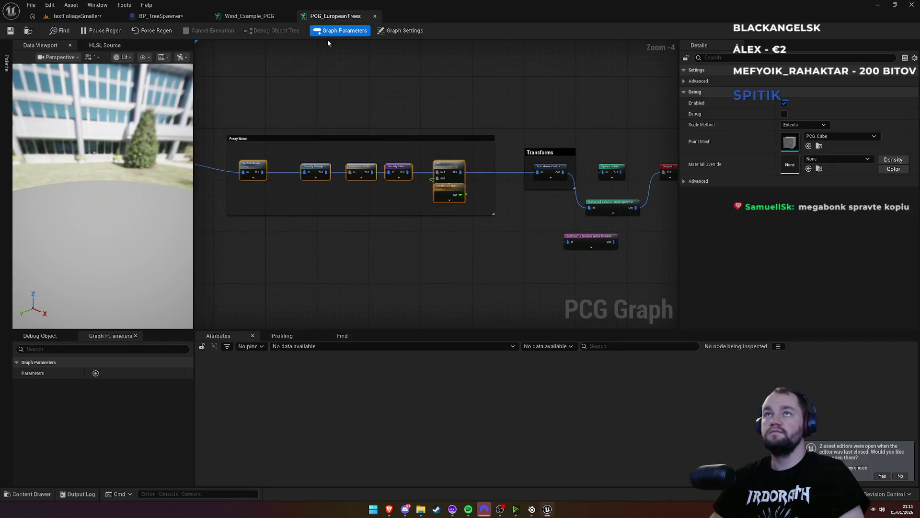
left_click(255, 17)
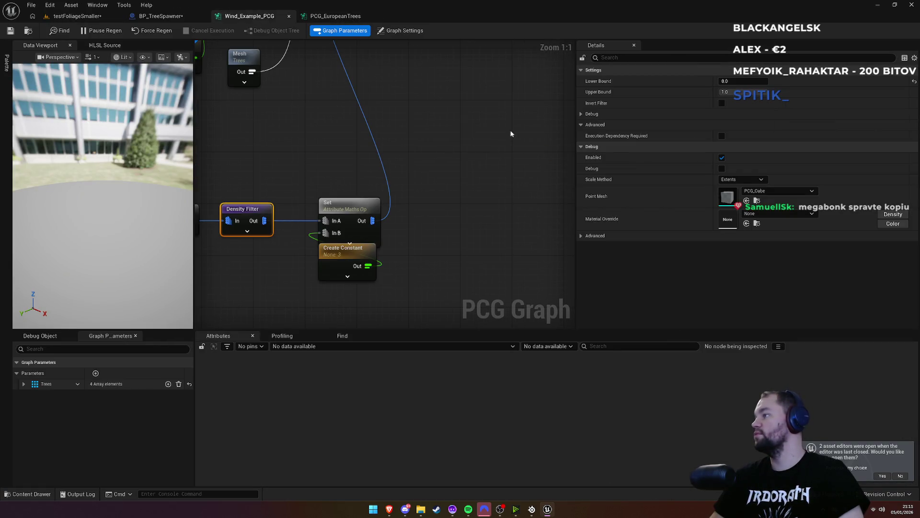
Step: Inspect the Instanced Skinned Mesh Spawner's Template Descriptor, leaving its component class unchanged
left_click(419, 166)
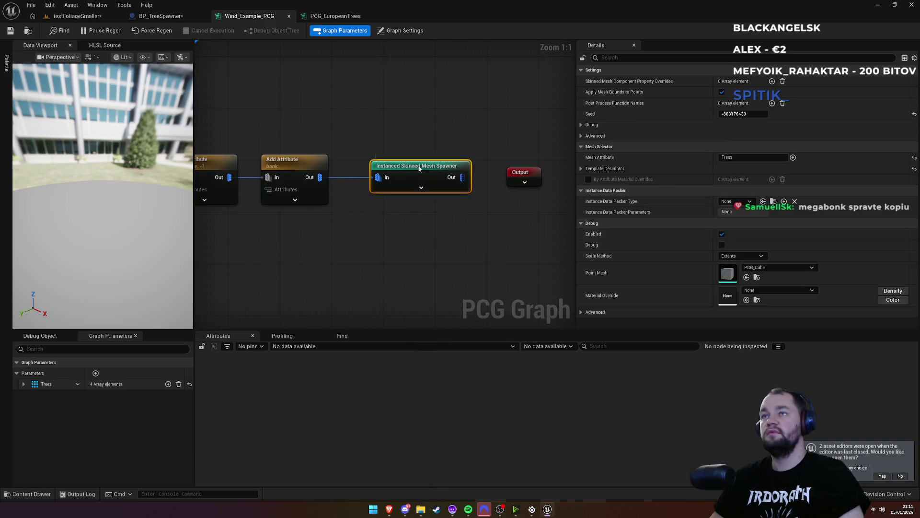
left_click(581, 169)
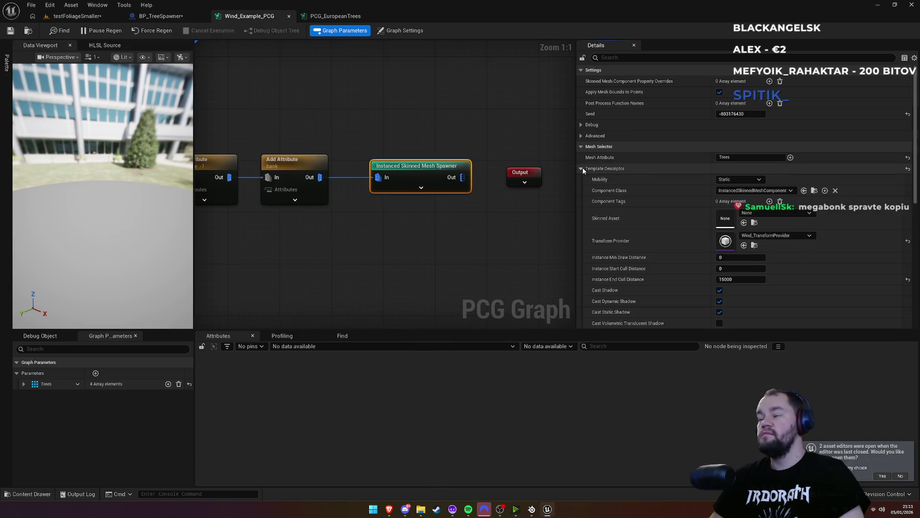
scroll(626, 194, "down", 3)
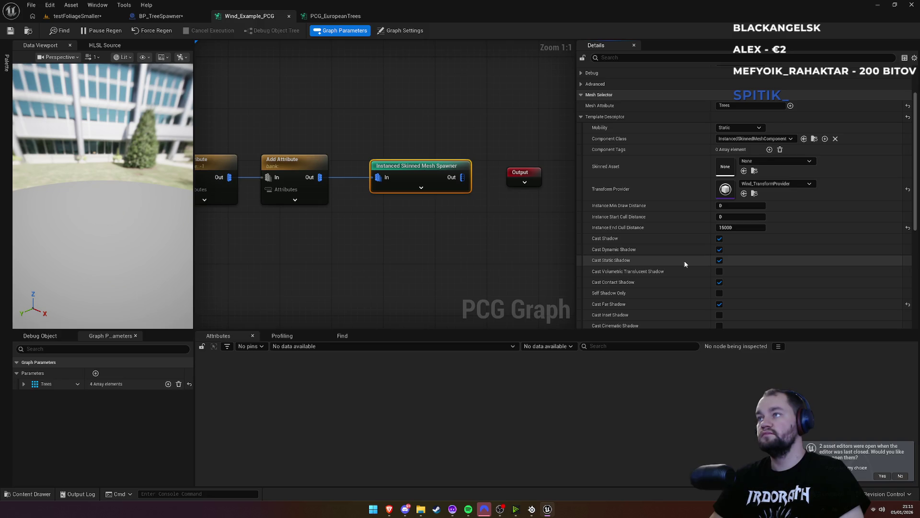
left_click(770, 140)
left_click(763, 162)
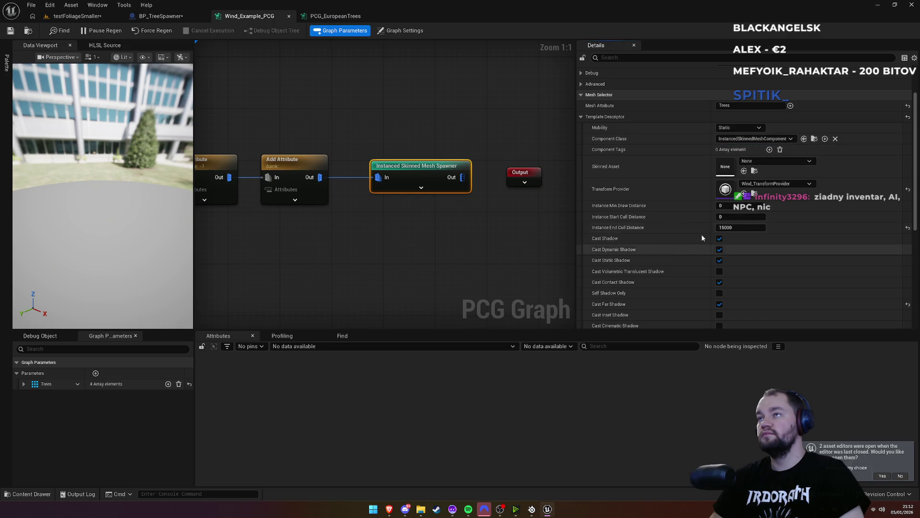
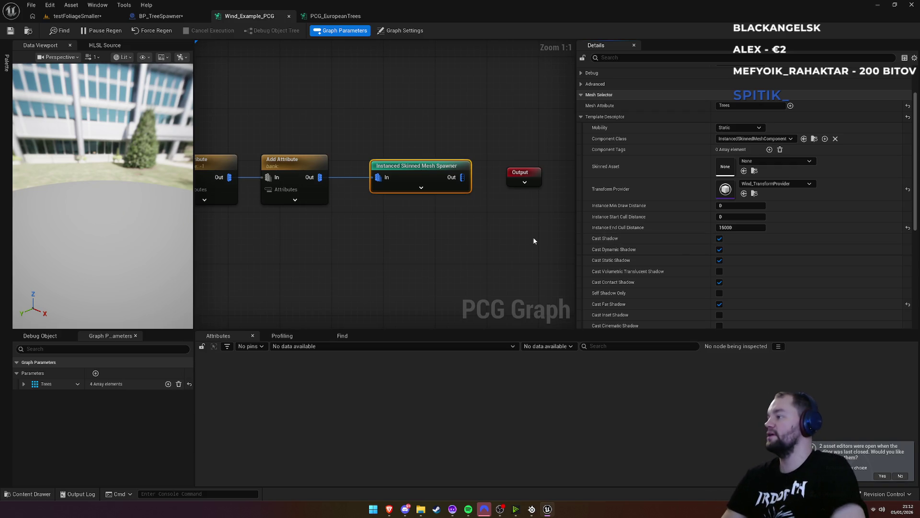
Step: Compare the Wind_Example_PCG and PCG_EuropeanTrees graphs, then look over the pine forest in the level
left_click(77, 16)
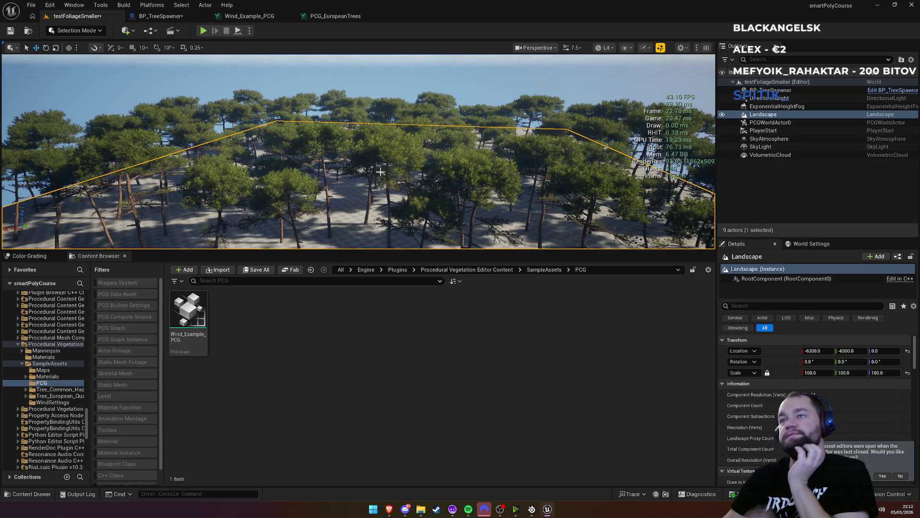
left_click(170, 16)
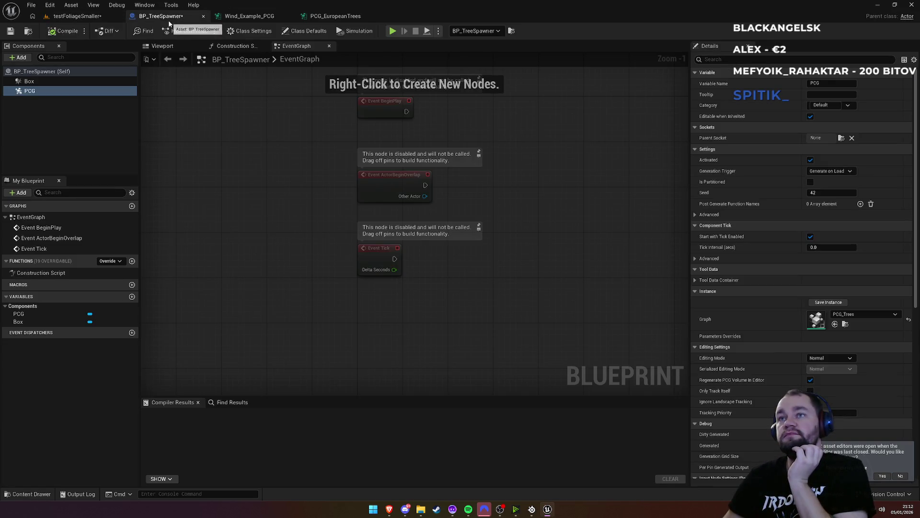
left_click(254, 20)
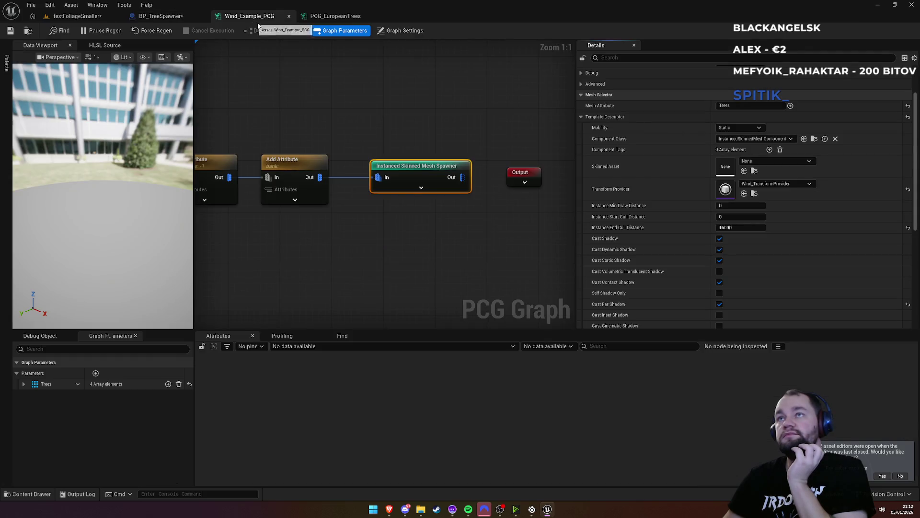
left_click(357, 19)
left_click(77, 18)
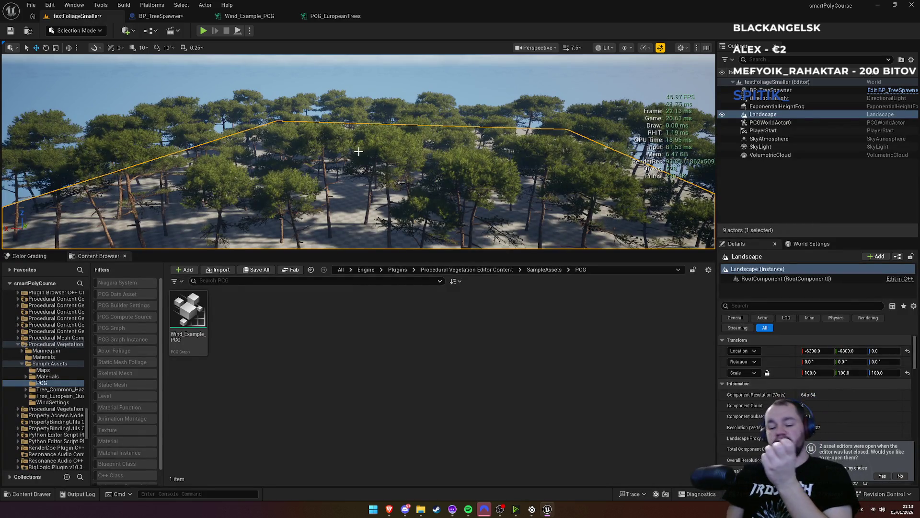
left_click_drag(384, 187, 337, 176)
right_click(338, 159)
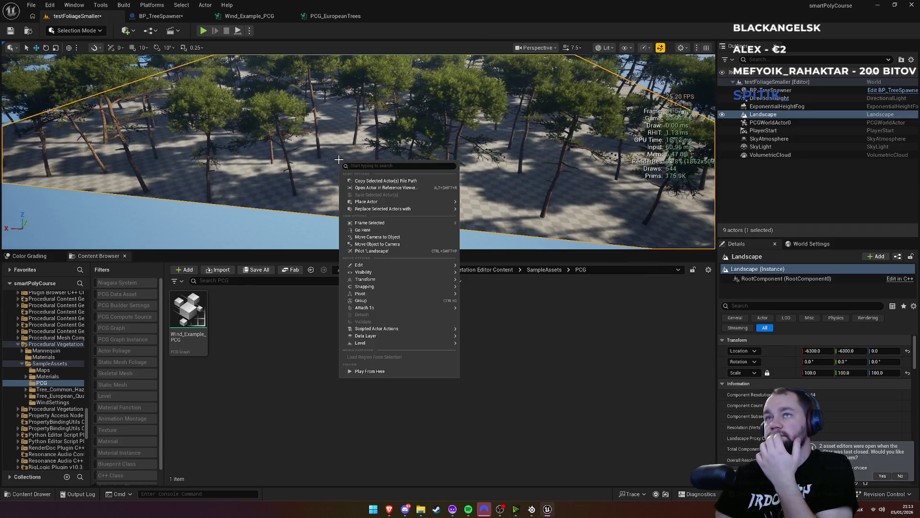
left_click(270, 326)
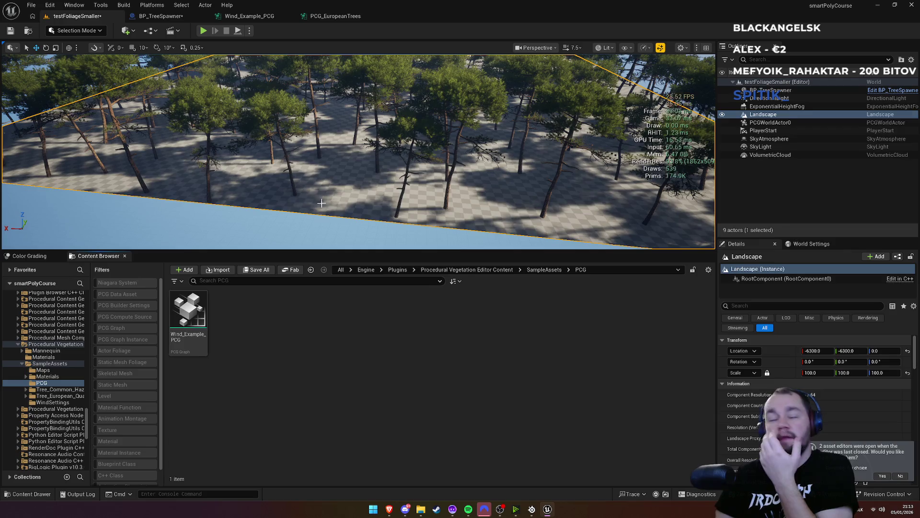
Step: Switch BP_TreeSpawner's PCG graph to Wind_Example_PCG and view the new broadleaf trees in the level
left_click(161, 17)
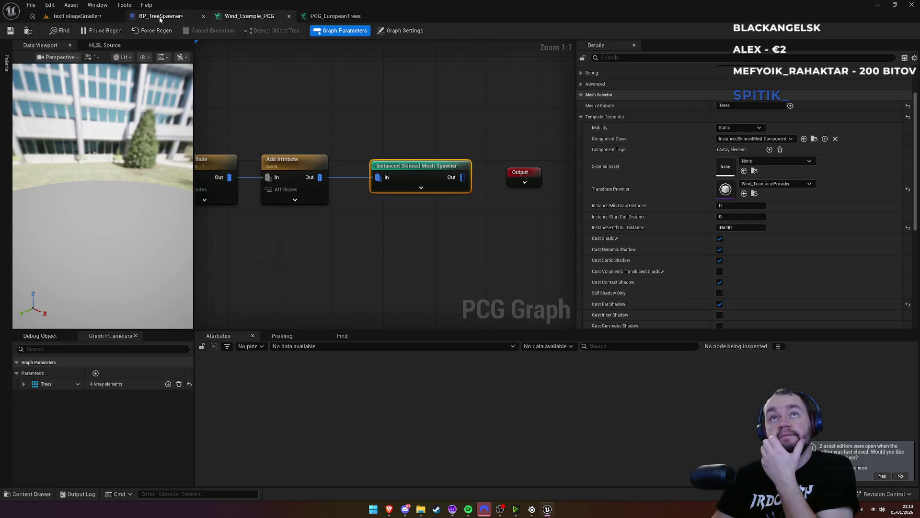
left_click(863, 314)
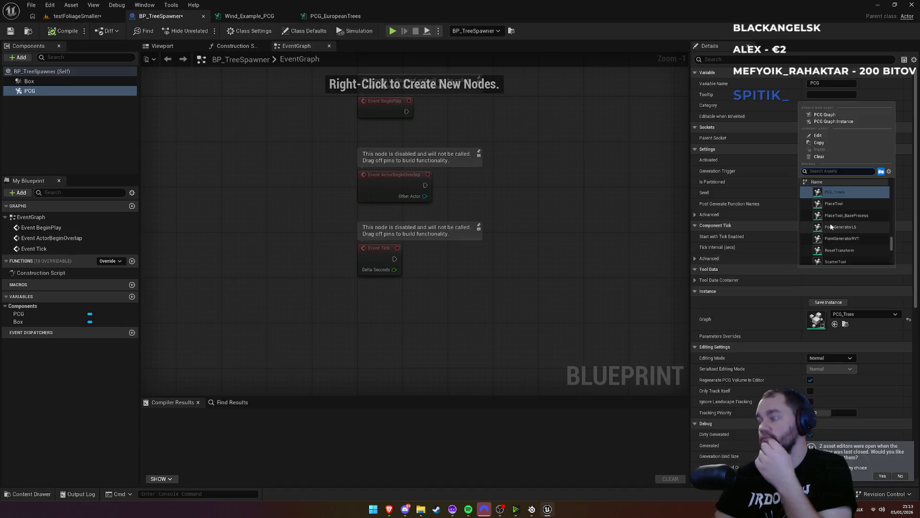
type("wind")
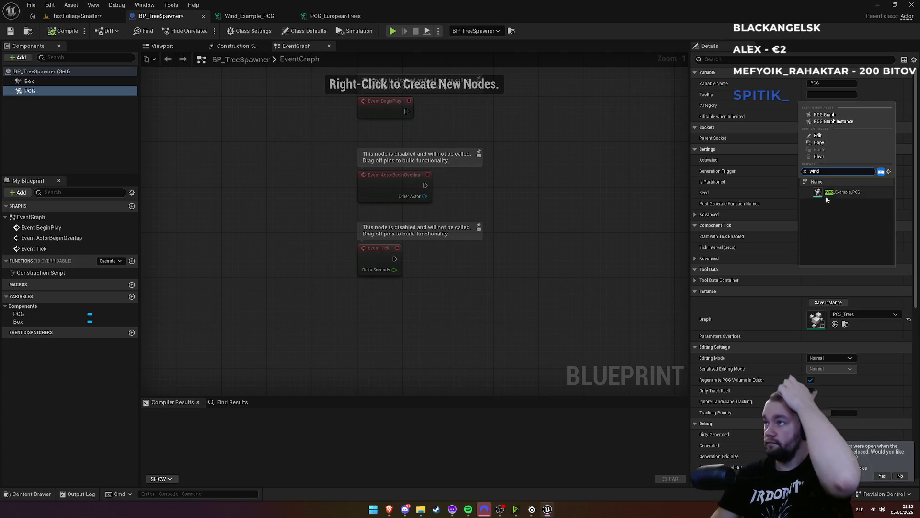
left_click(827, 192)
left_click(77, 16)
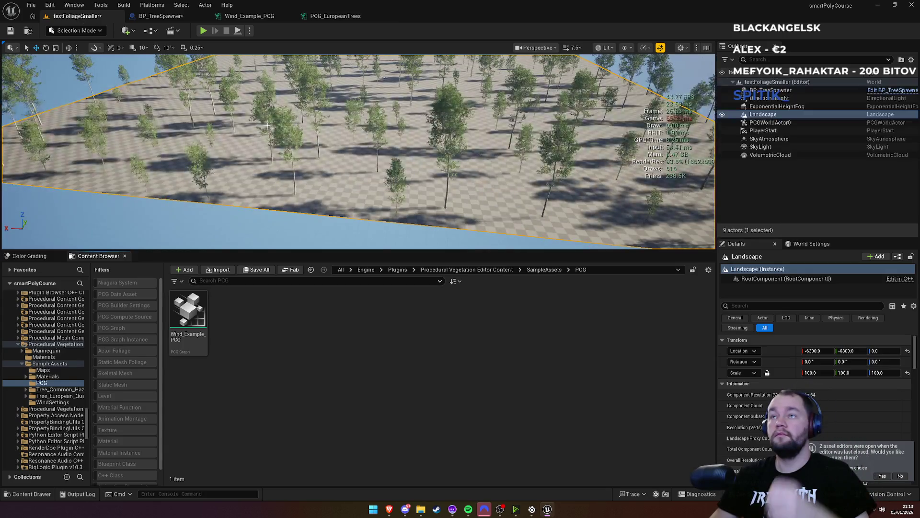
mouse_move(267, 125)
left_mouse_down()
mouse_move(269, 98)
mouse_move(259, 93)
left_mouse_up()
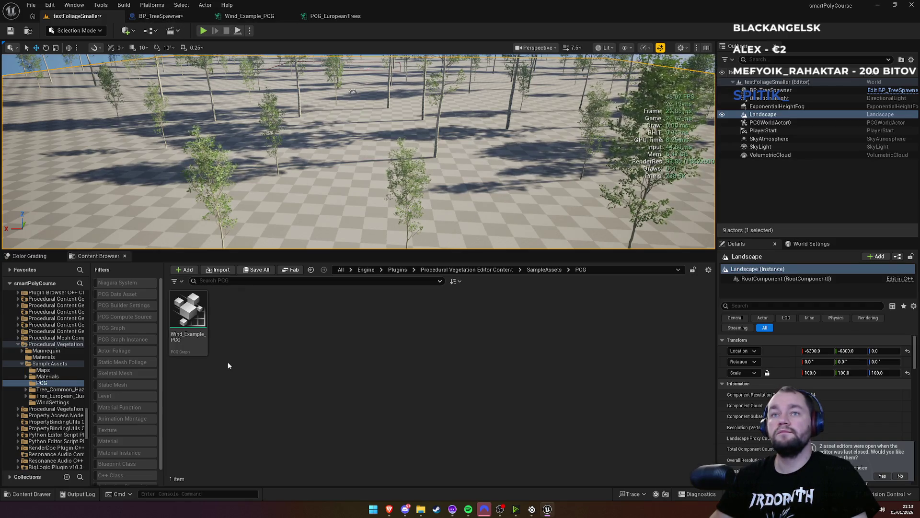
left_click(340, 270)
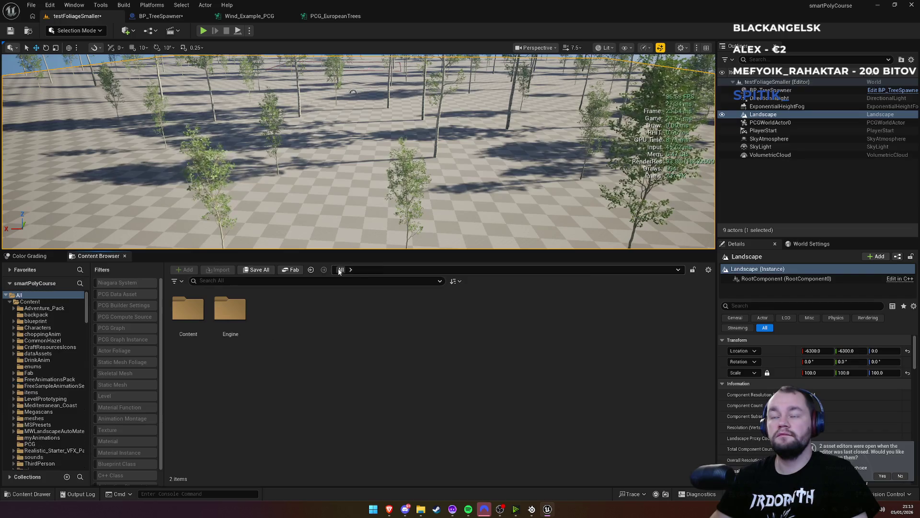
Step: Open BP_CharSarah from Content and bring its Line Trace and Break Hit Result nodes into view
double_click(188, 311)
left_click(314, 424)
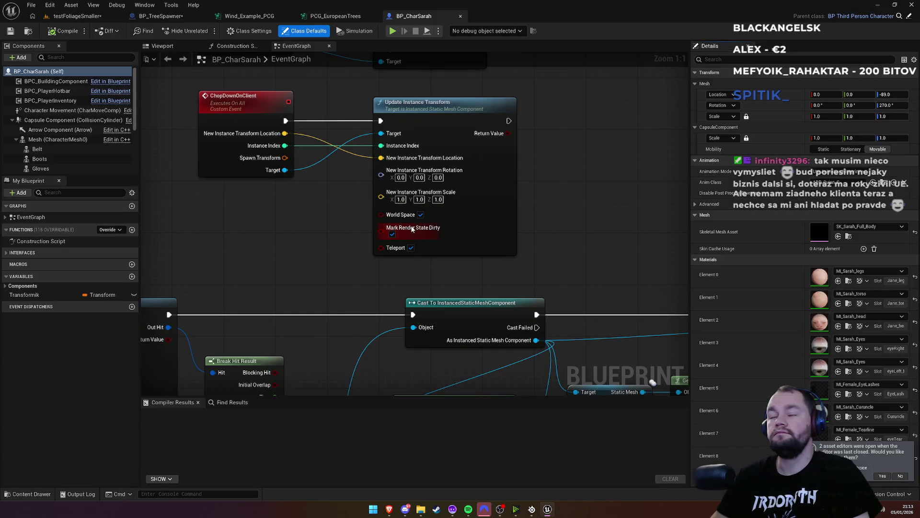
scroll(347, 268, "down", 5)
scroll(307, 201, "up", 5)
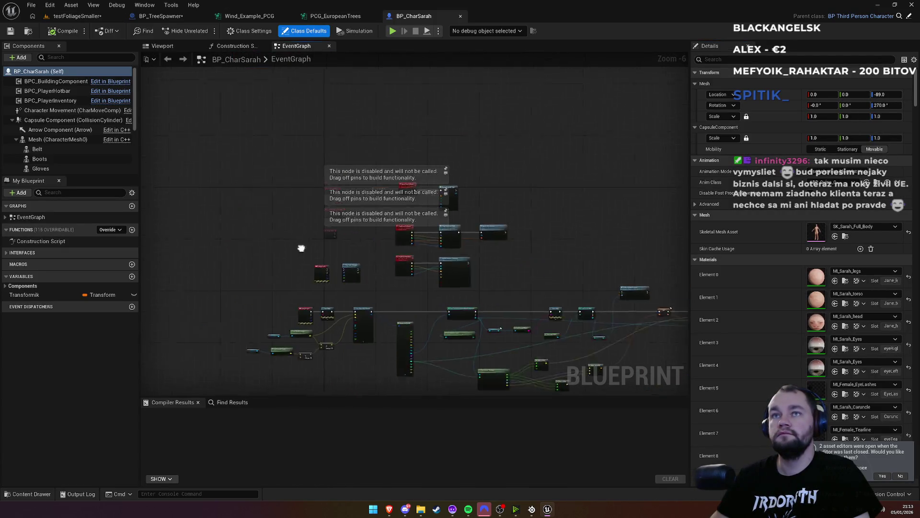
left_click_drag(359, 200, 320, 76)
left_click_drag(681, 149, 339, 116)
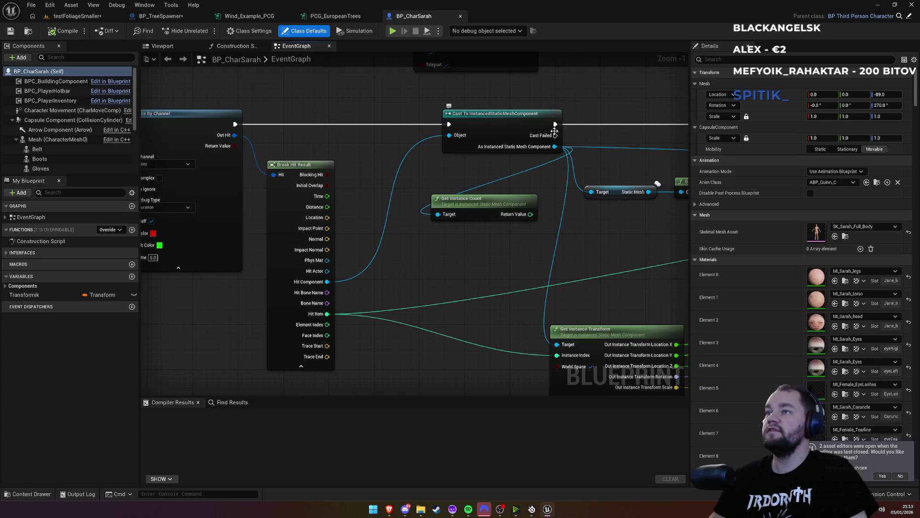
mouse_move(575, 109)
left_mouse_down()
mouse_move(393, 103)
mouse_move(485, 86)
left_mouse_up()
Step: Add a Cast To InstancedSkinnedMeshComponent from Hit Component and wire the trace's exec into it
left_click_drag(247, 257, 319, 272)
type("t to")
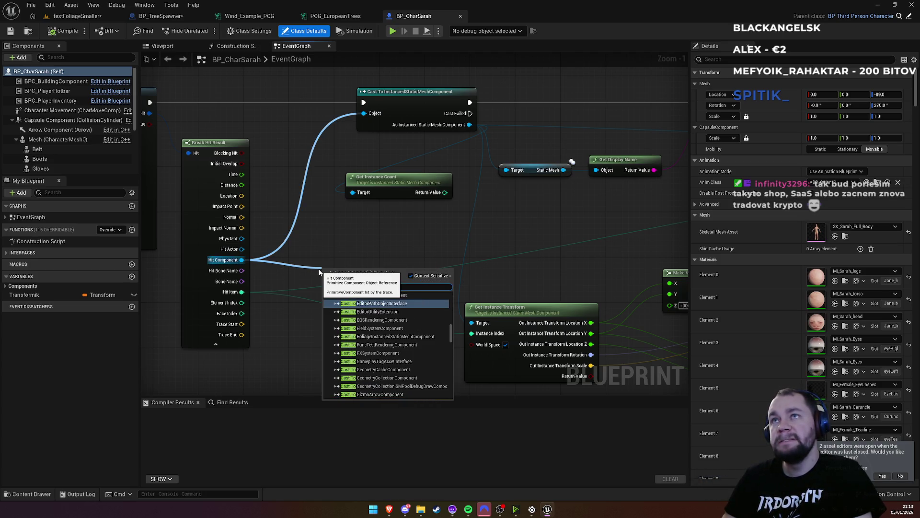
type(" insta")
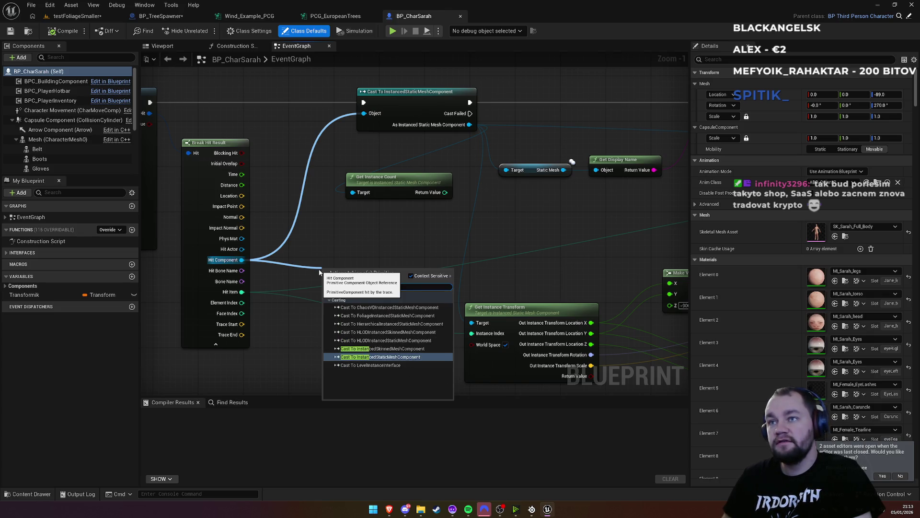
left_click(382, 349)
mouse_move(370, 272)
left_mouse_down()
mouse_move(411, 322)
mouse_move(384, 353)
mouse_move(383, 328)
left_mouse_up()
mouse_move(343, 191)
left_mouse_down()
mouse_move(401, 349)
mouse_move(384, 312)
mouse_move(430, 260)
left_mouse_up()
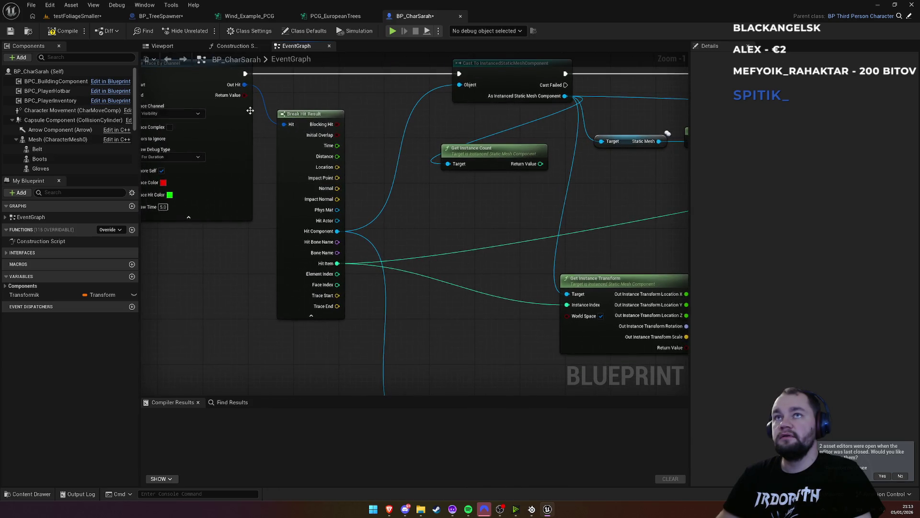
mouse_move(245, 75)
left_mouse_down()
mouse_move(386, 236)
mouse_move(427, 372)
mouse_move(433, 349)
mouse_move(424, 364)
mouse_move(428, 297)
mouse_move(409, 132)
left_mouse_up()
mouse_move(499, 214)
left_mouse_down()
mouse_move(477, 294)
mouse_move(394, 161)
left_mouse_up()
left_click_drag(453, 228, 398, 194)
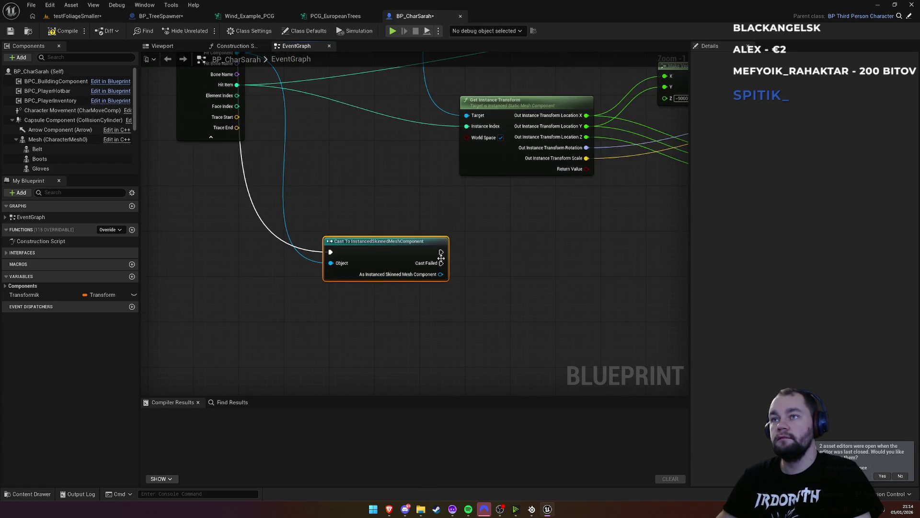
left_click_drag(368, 144, 399, 244)
Step: Insert a Sequence node after the Line Trace and wire the trace output into it
right_click(372, 215)
type("s")
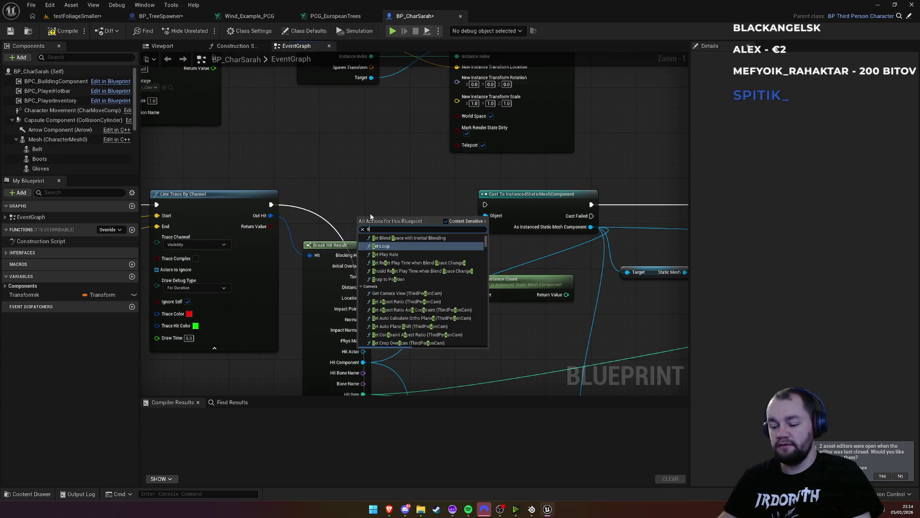
type("equ")
key("Return")
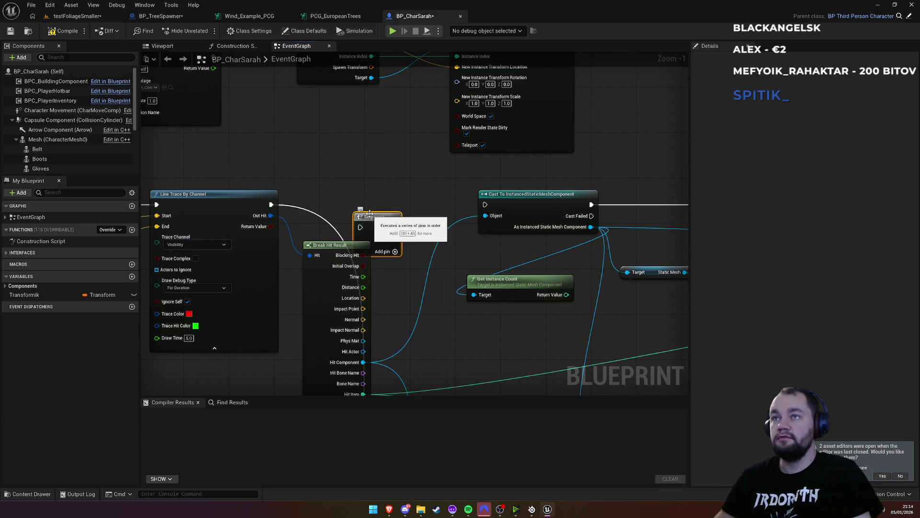
left_click_drag(379, 202, 378, 196)
mouse_move(271, 205)
left_mouse_down()
mouse_move(475, 211)
mouse_move(458, 319)
mouse_move(473, 328)
left_mouse_up()
mouse_move(468, 252)
left_mouse_down()
mouse_move(362, 144)
mouse_move(368, 131)
left_mouse_up()
Step: Add a Print String reading 'Are we hitting Skinned mesh' after the cast, then play the level
mouse_move(507, 375)
left_mouse_down()
mouse_move(394, 217)
mouse_move(418, 243)
mouse_move(447, 242)
left_mouse_up()
type("print")
key("Return")
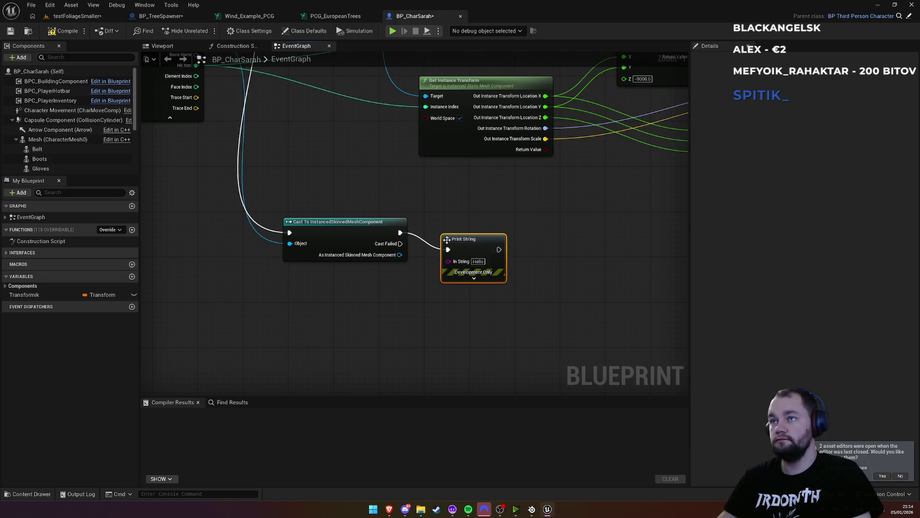
left_click(478, 261)
type("Are we")
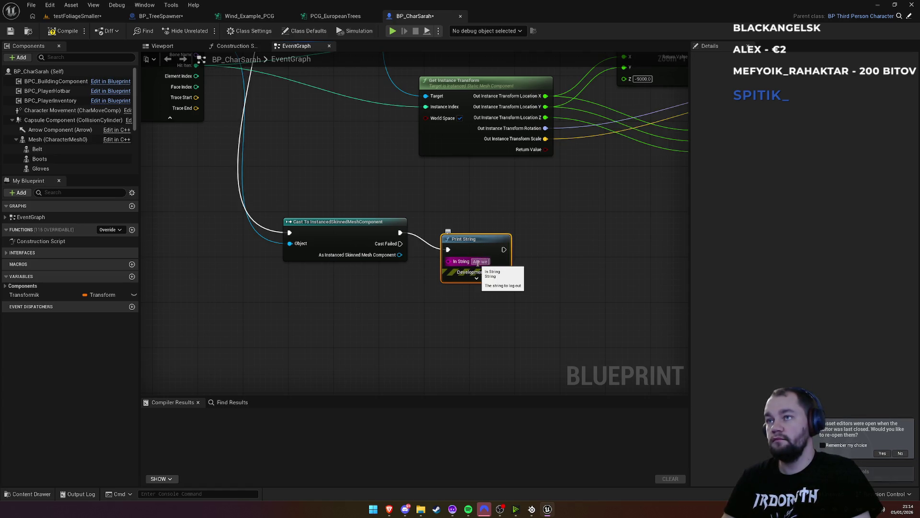
type(" hitt")
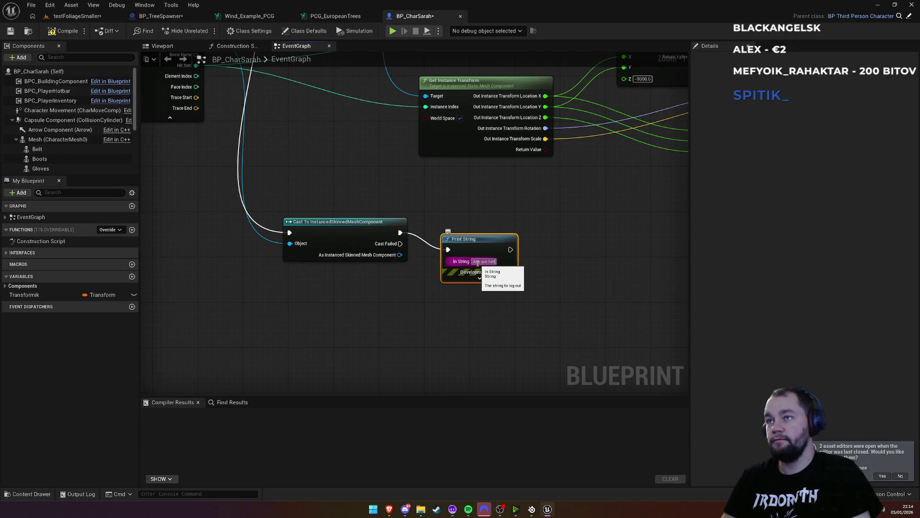
key("BackSpace")
type("tting")
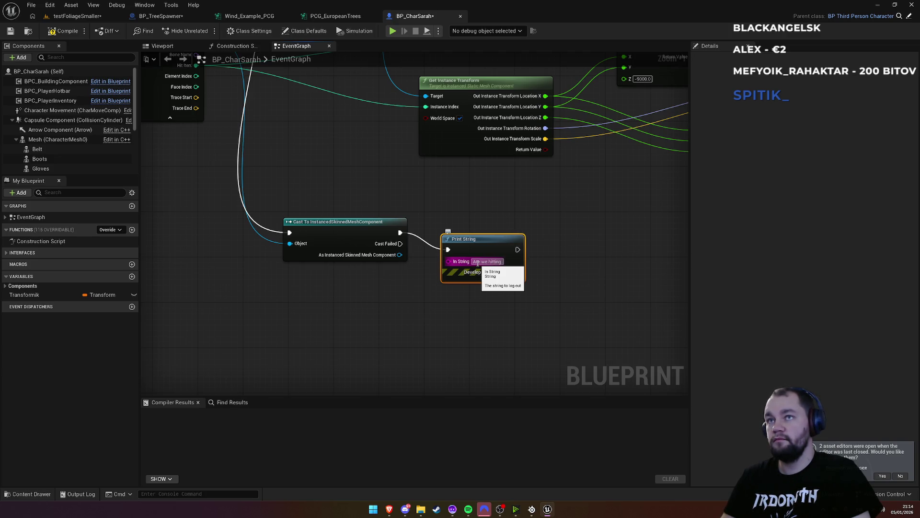
key("Return")
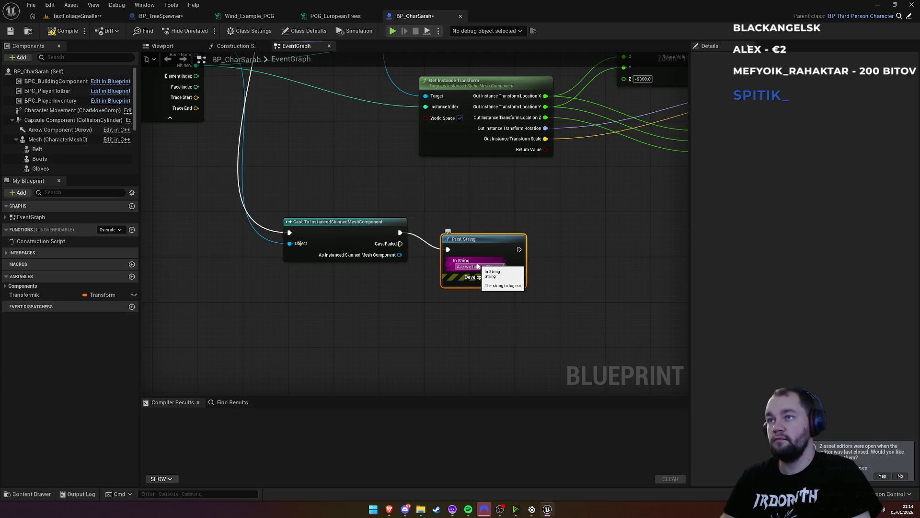
left_click(575, 283)
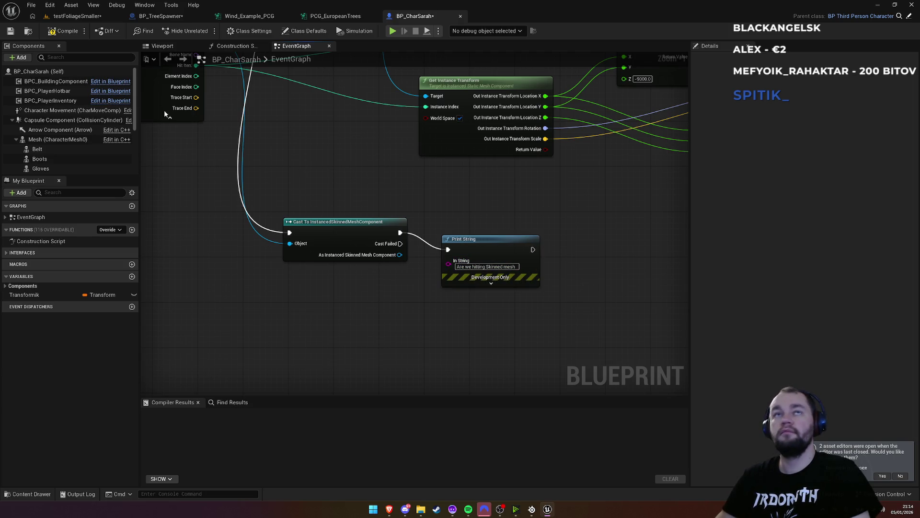
left_click(76, 16)
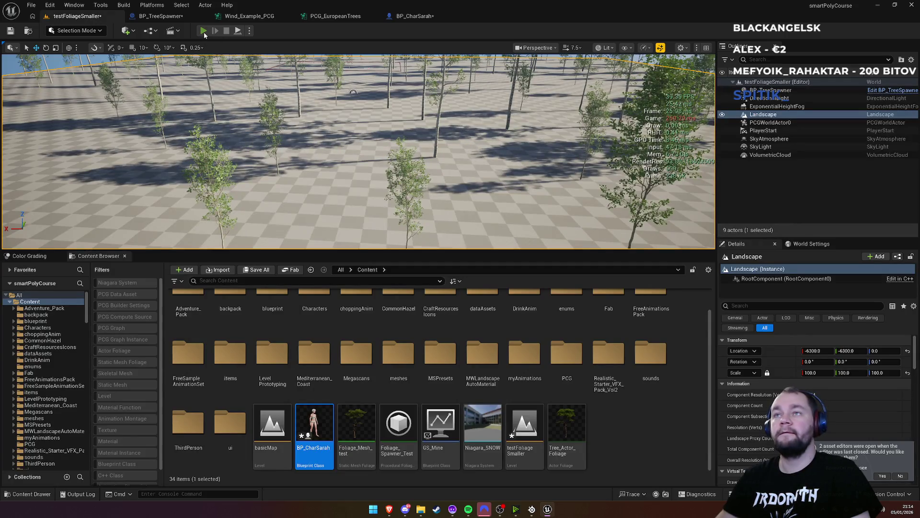
left_click(203, 31)
Step: Walk the character among the aspen trees firing line traces with E, then stop play with Esc
key("super")
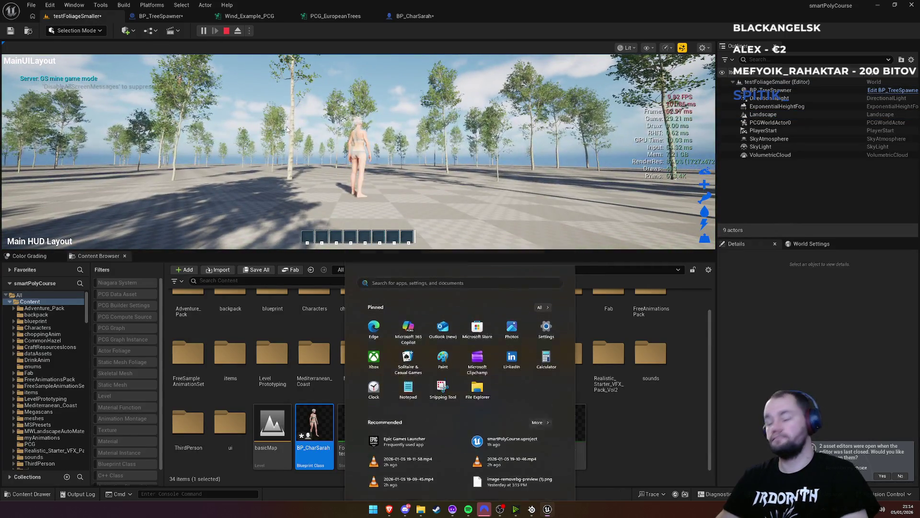
left_click(288, 129)
key("F11")
key("w")
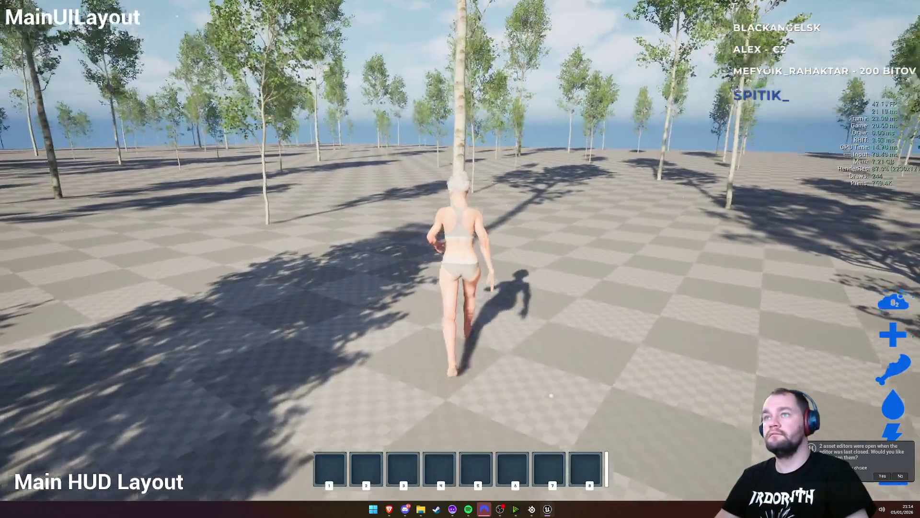
key("e")
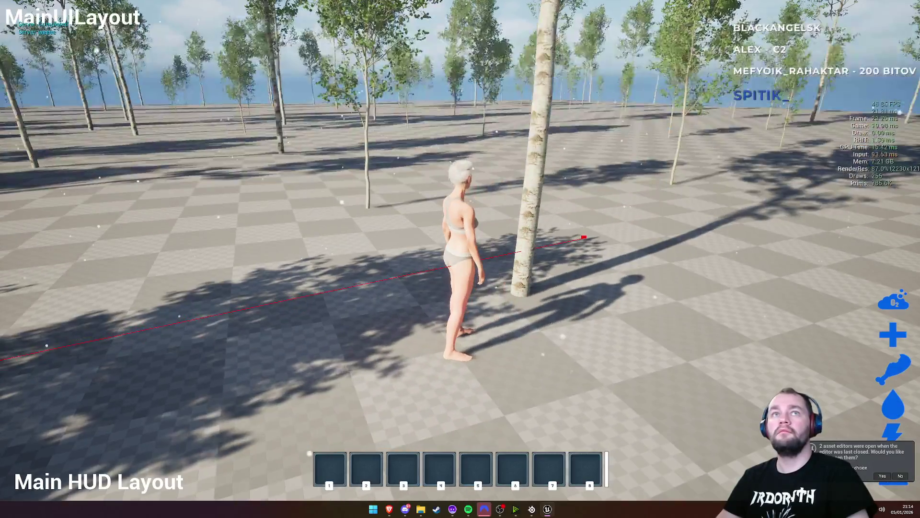
key("e")
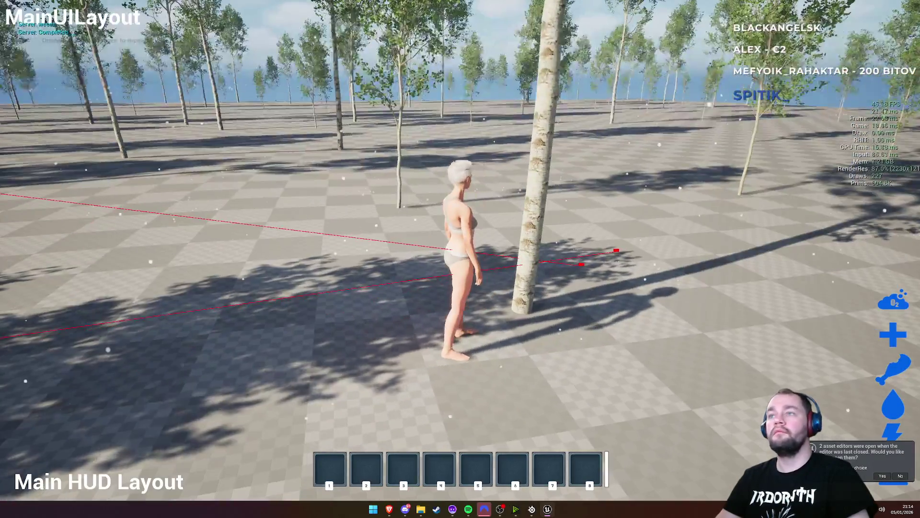
key("e")
key("w")
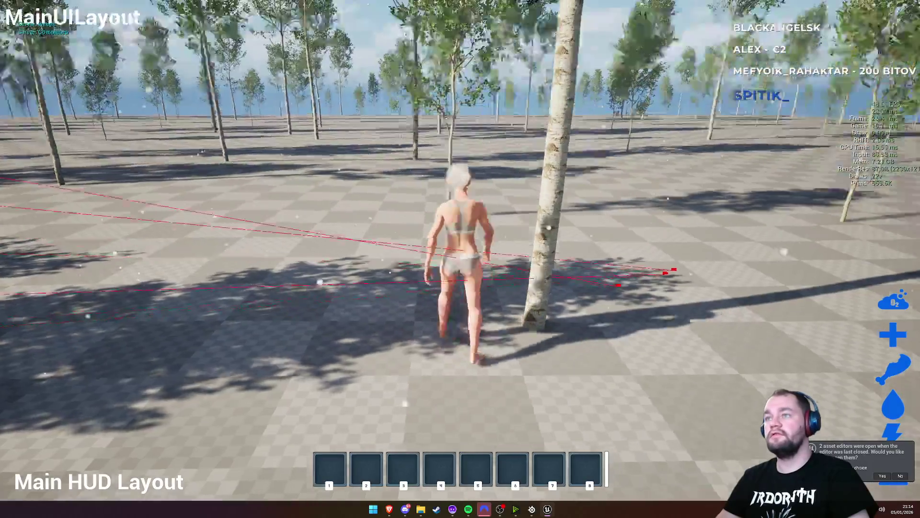
key("w")
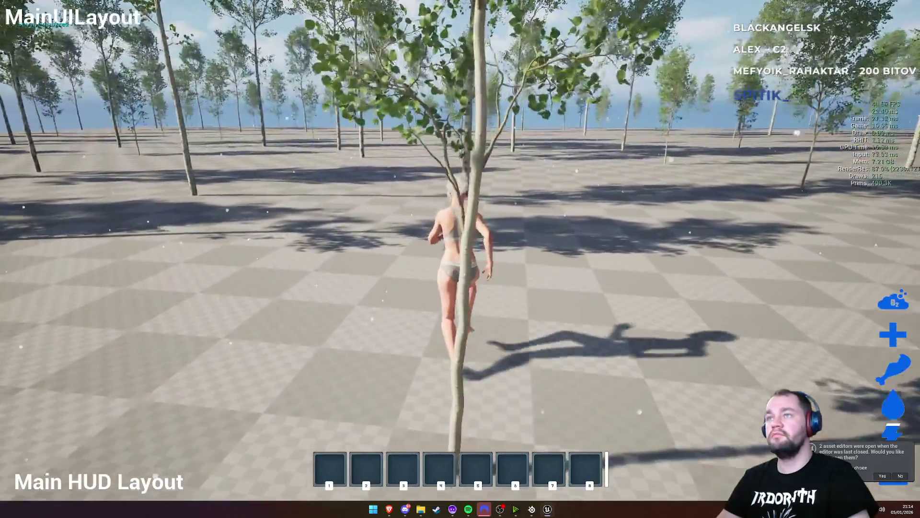
key("w")
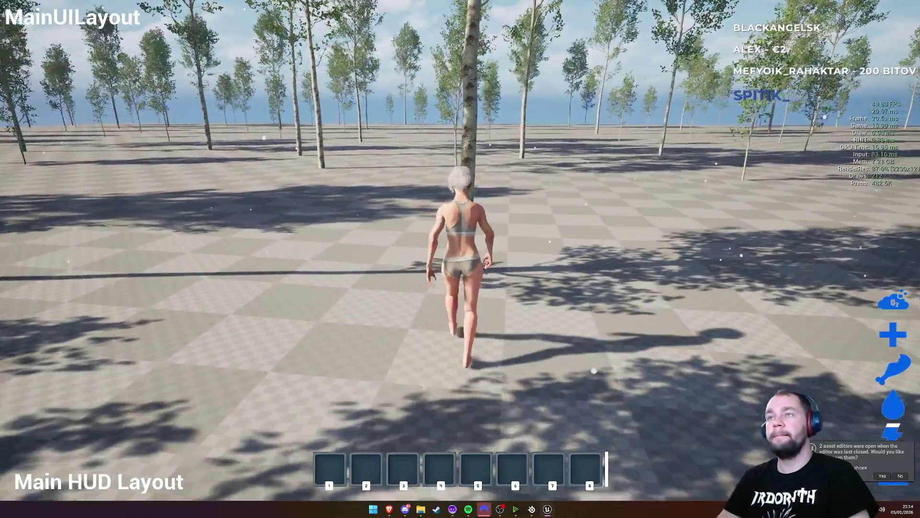
key("e")
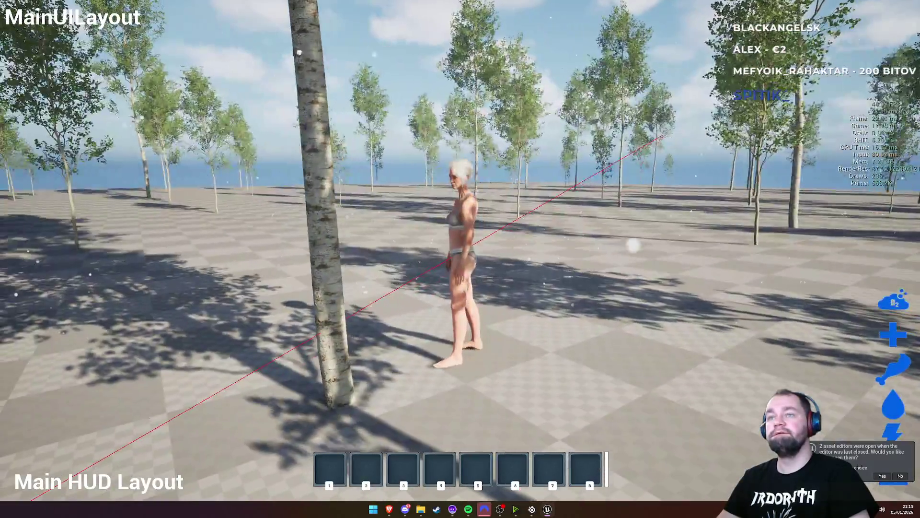
key("w")
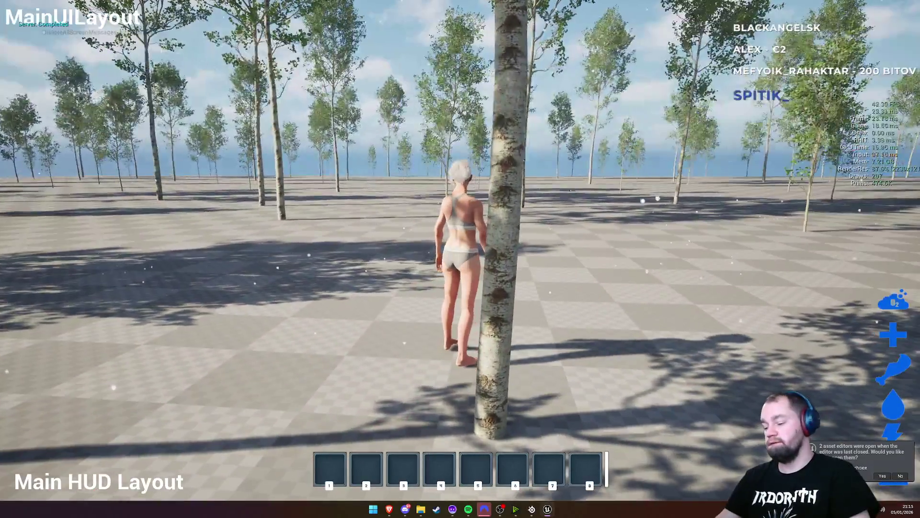
key("Escape")
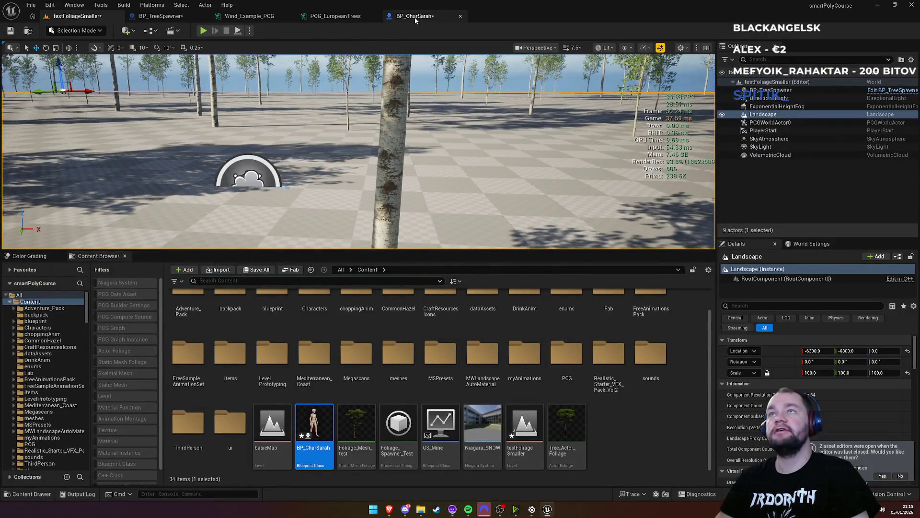
Step: Show the Instanced Skinned Mesh Spawner settings in the PCG_EuropeanTrees graph
left_click(415, 18)
left_click(340, 16)
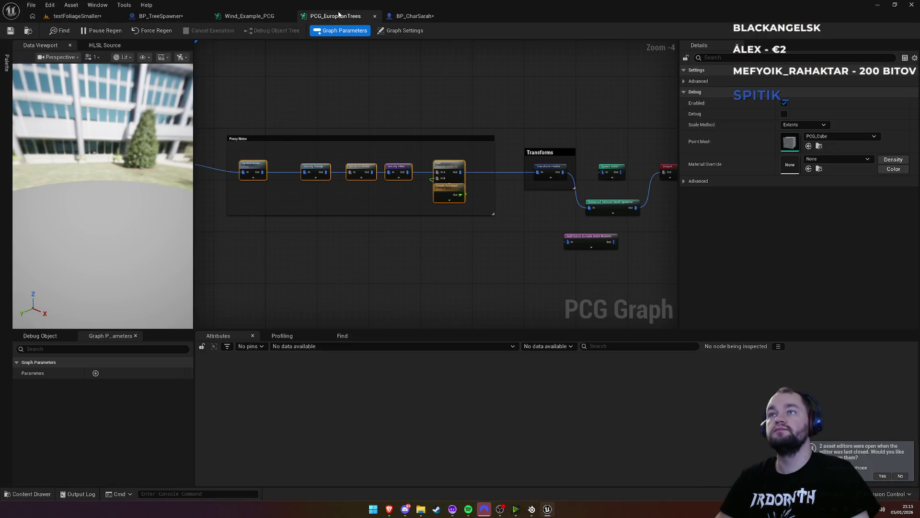
scroll(424, 202, "up", 4)
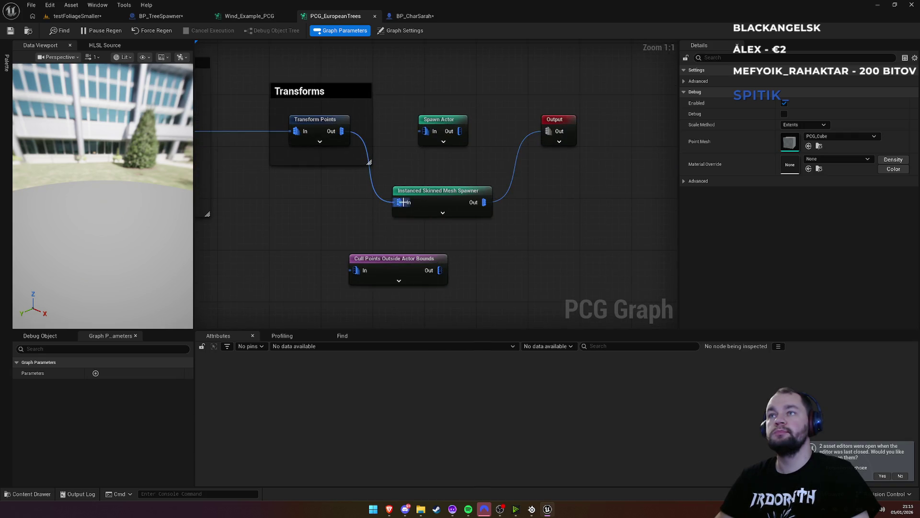
left_click(432, 200)
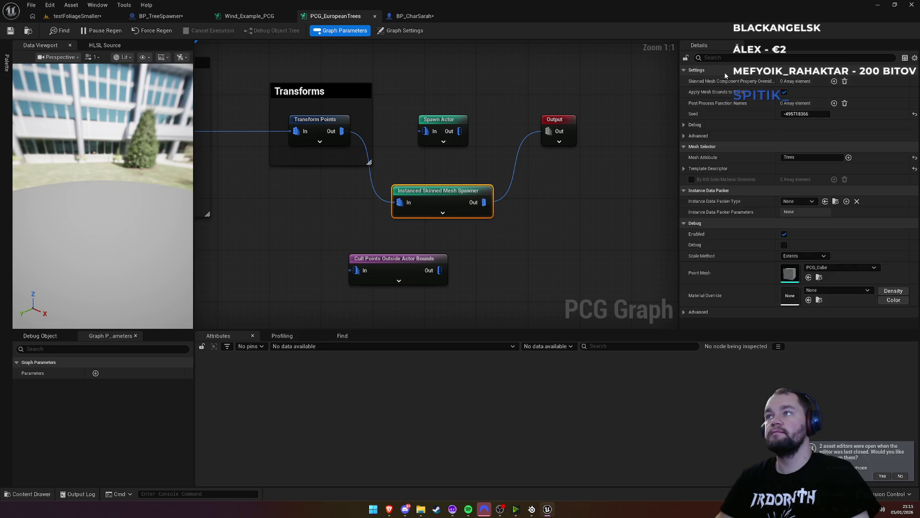
Step: In Wind_Example_PCG, check the Trees array and filter the spawner's properties for 'co'
left_click(245, 17)
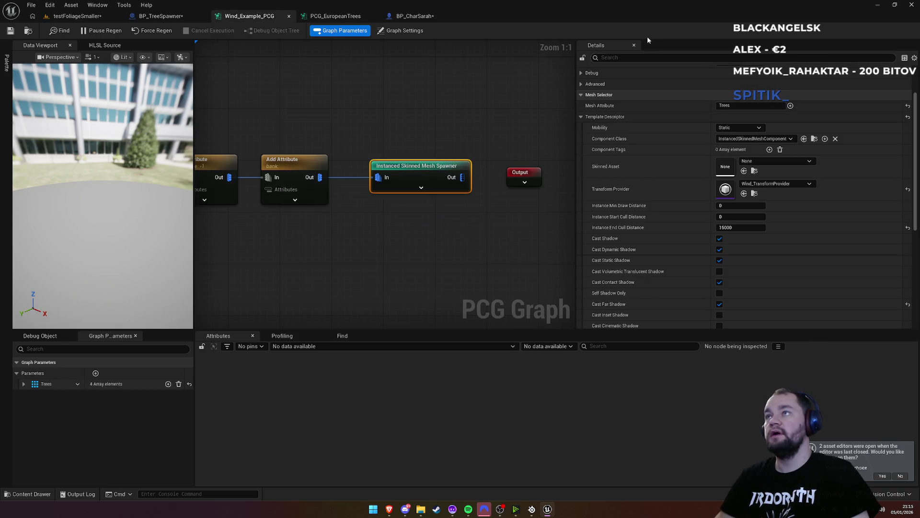
type("col")
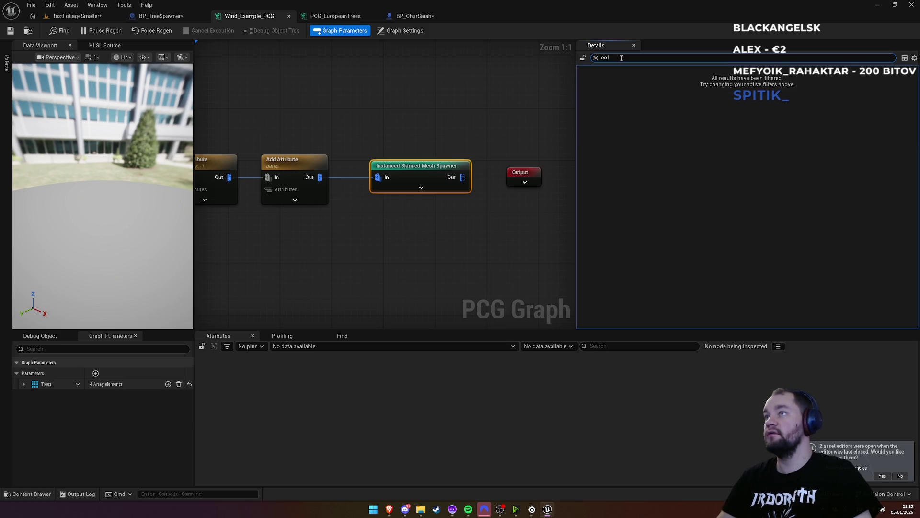
key("BackSpace")
key("BackSpace")
key("BackSpace")
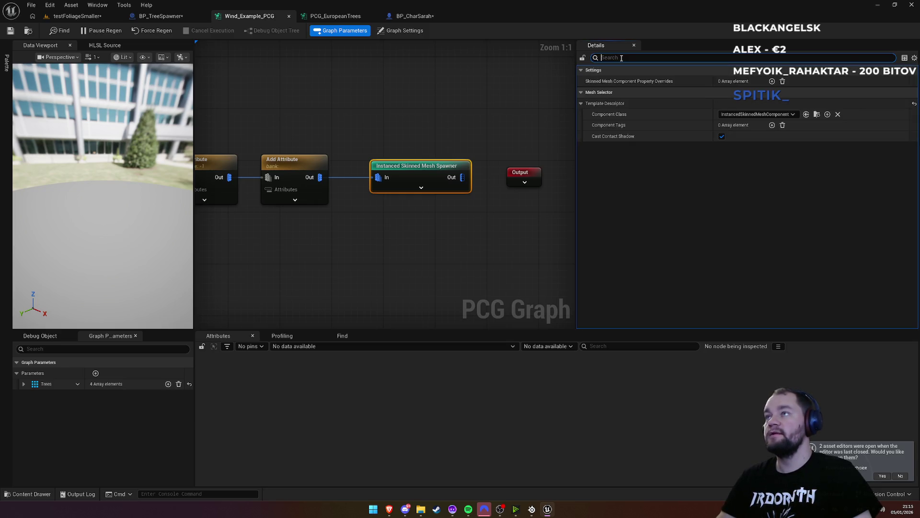
left_click(23, 384)
left_click(23, 384)
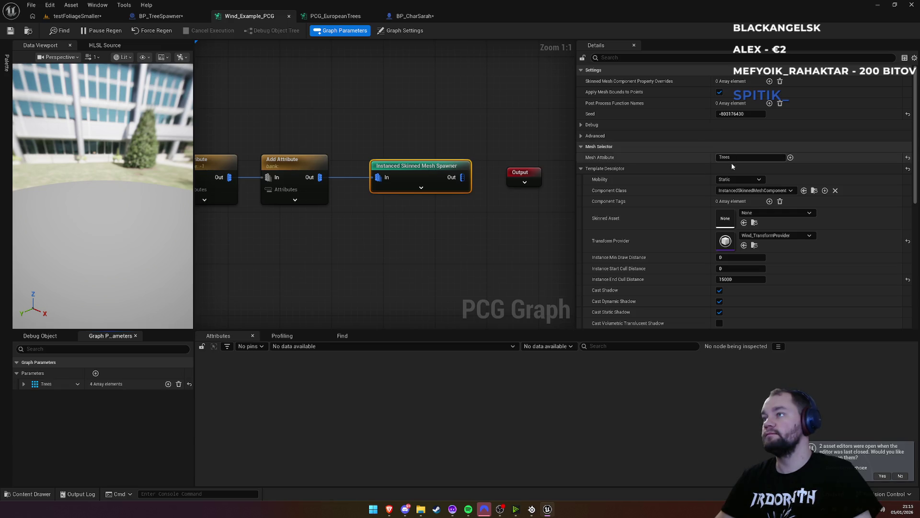
scroll(665, 253, "down", 2)
scroll(623, 124, "up", 2)
left_click(613, 58)
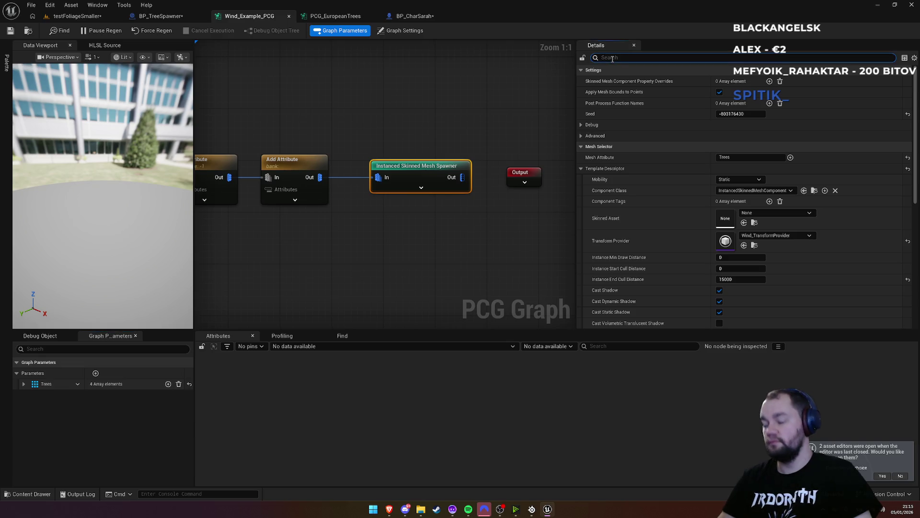
type("col")
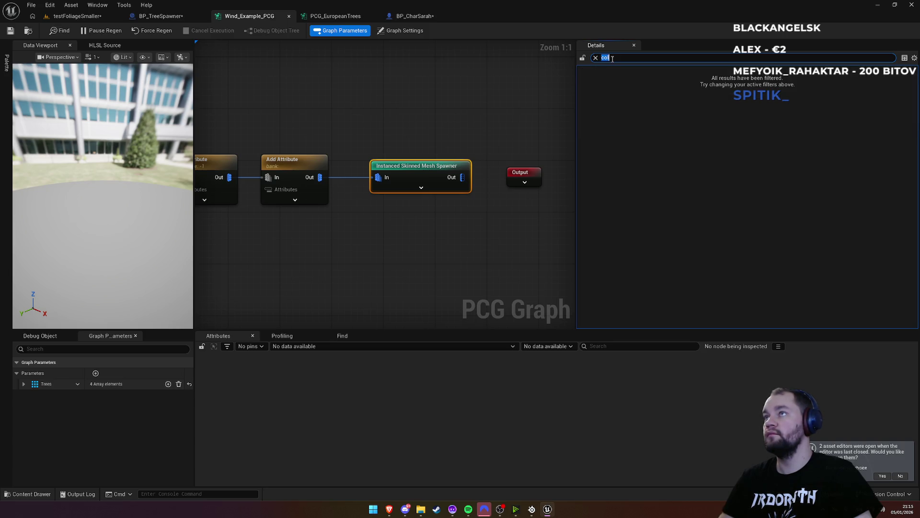
key("BackSpace")
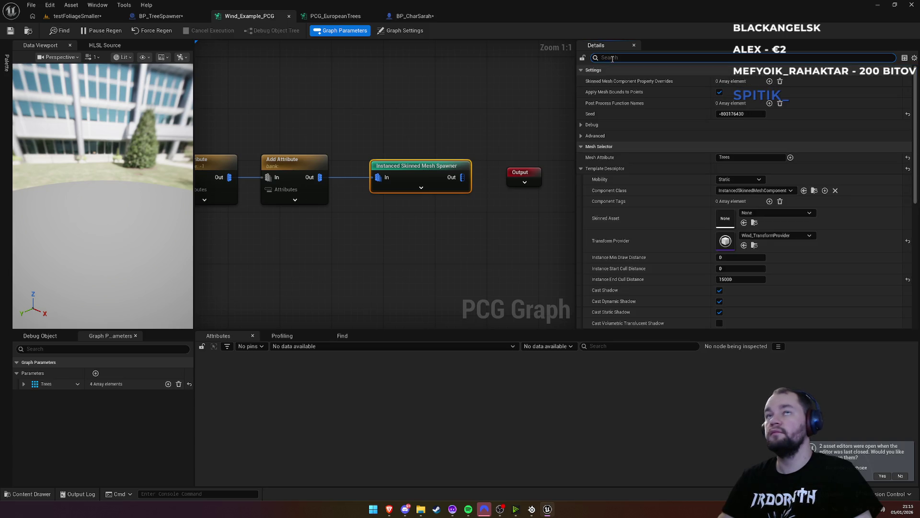
Step: Skim the Instanced Actors Interop video fullscreen from the Reddit post, jumping ahead to about 12:44
mouse_move(389, 509)
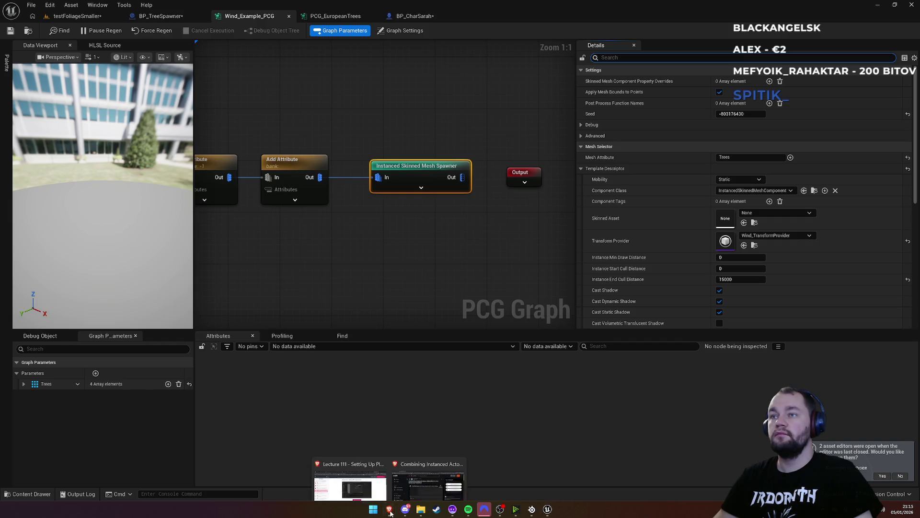
left_click(393, 477)
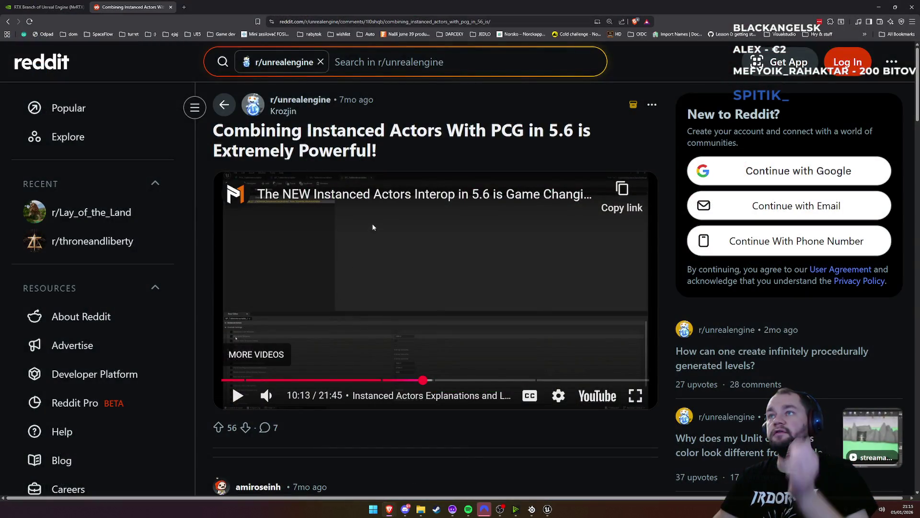
scroll(358, 232, "down", 5)
scroll(299, 302, "up", 4)
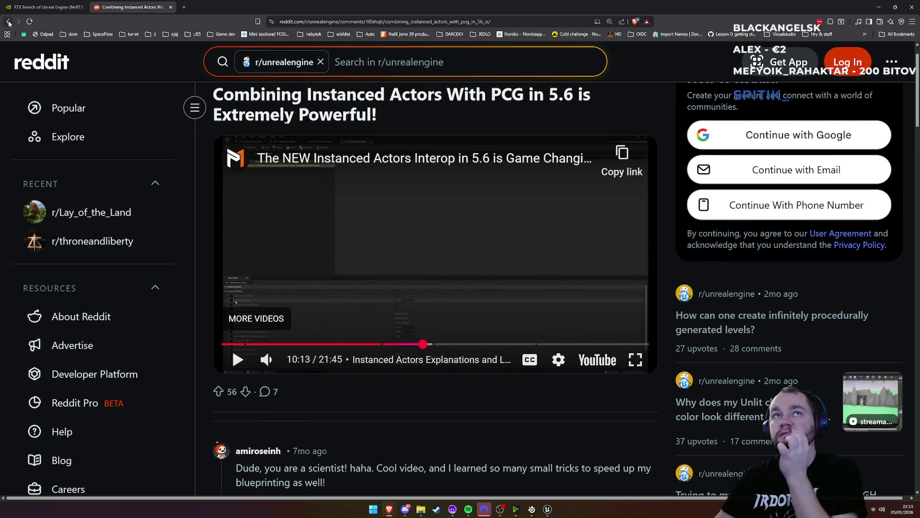
left_click(636, 360)
left_click(366, 241)
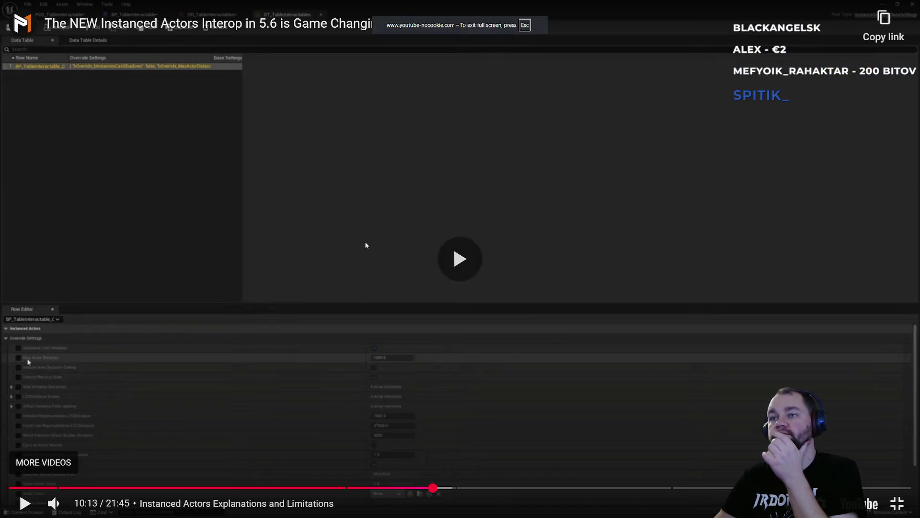
left_click(469, 490)
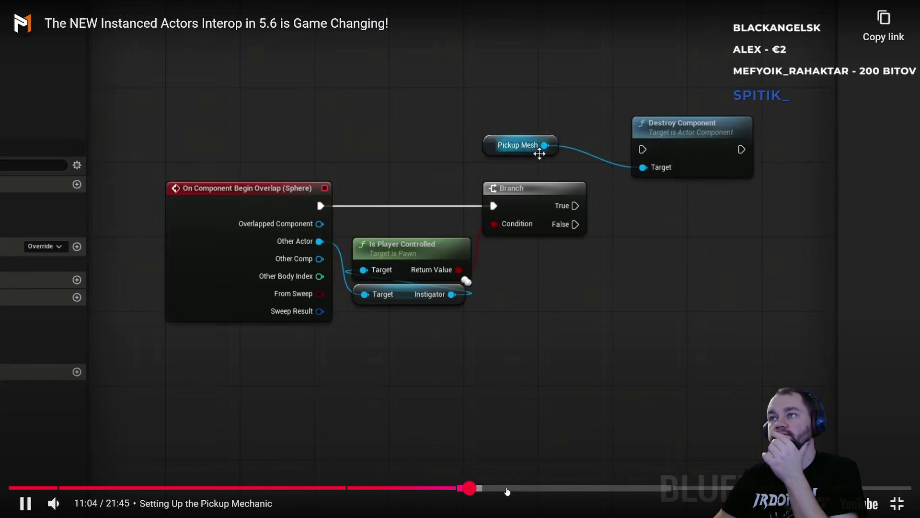
left_click(516, 489)
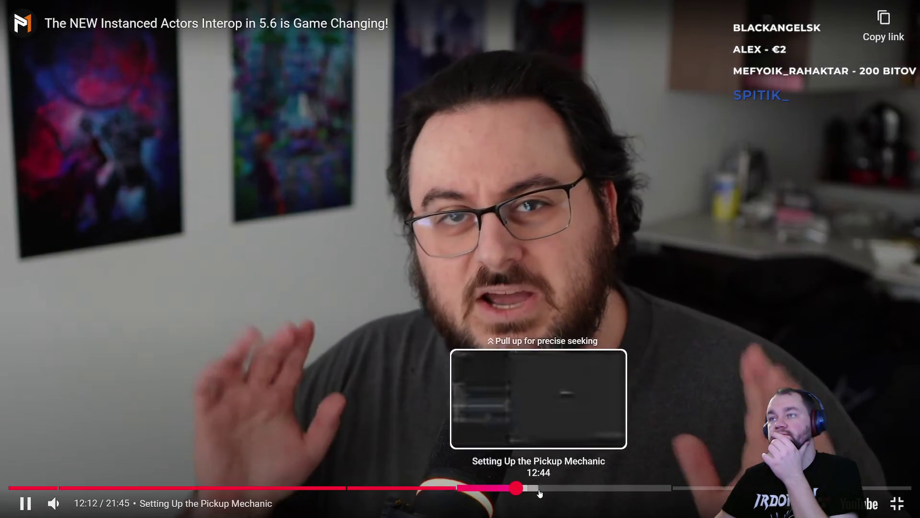
left_click(539, 489)
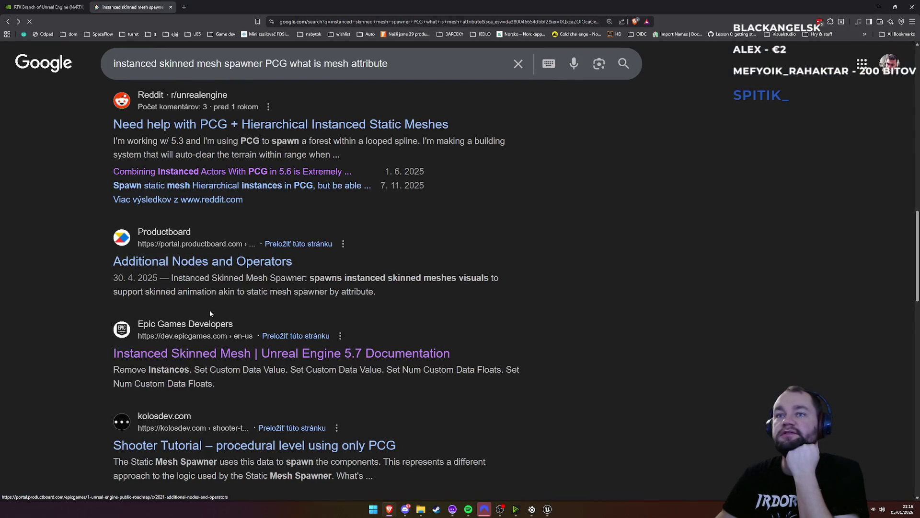
Step: Skim the Instanced Skinned Mesh Spawner search results, highlighting 'Skinned Instanced Meshes' in a snippet
scroll(234, 345, "down", 2)
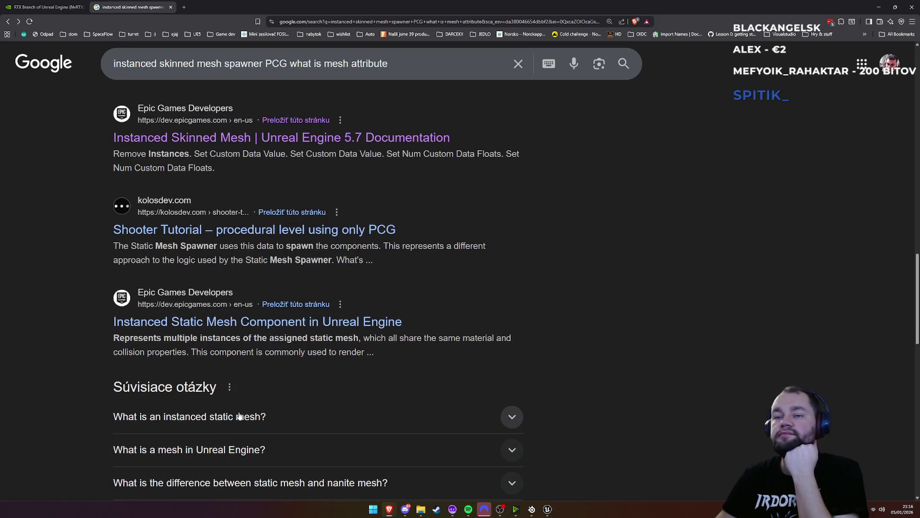
scroll(249, 393, "up", 15)
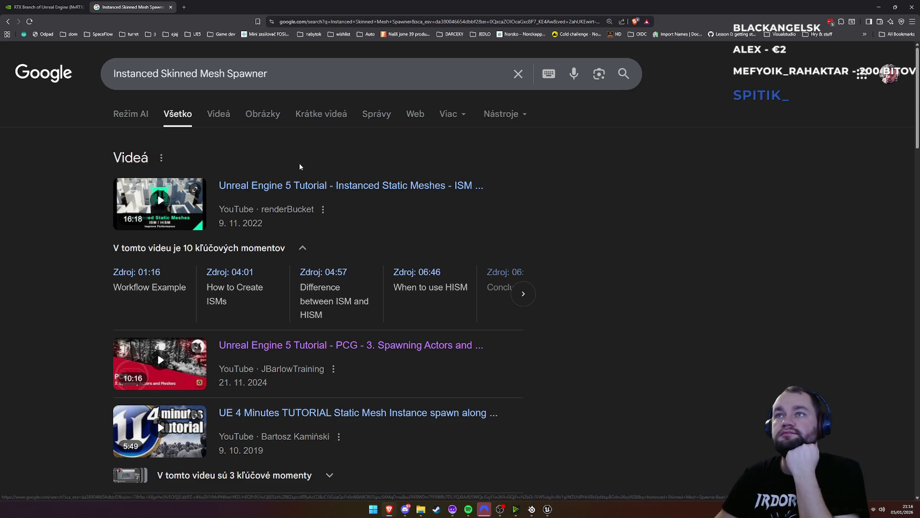
scroll(360, 230, "down", 2)
scroll(360, 230, "down", 1)
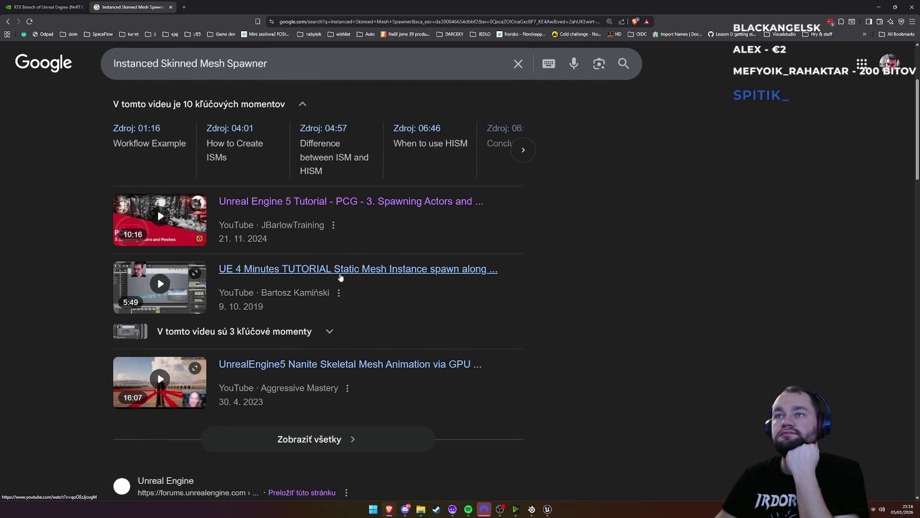
scroll(338, 277, "down", 9)
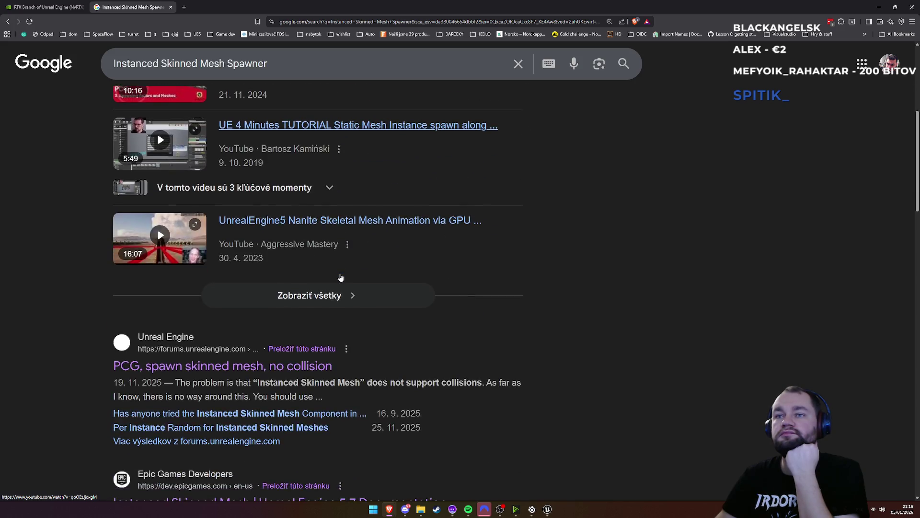
scroll(303, 289, "down", 2)
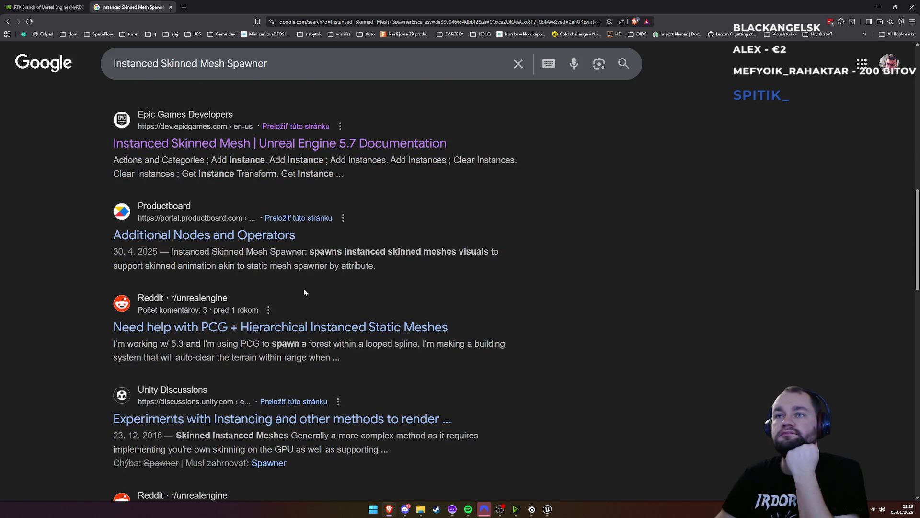
scroll(294, 332, "down", 1)
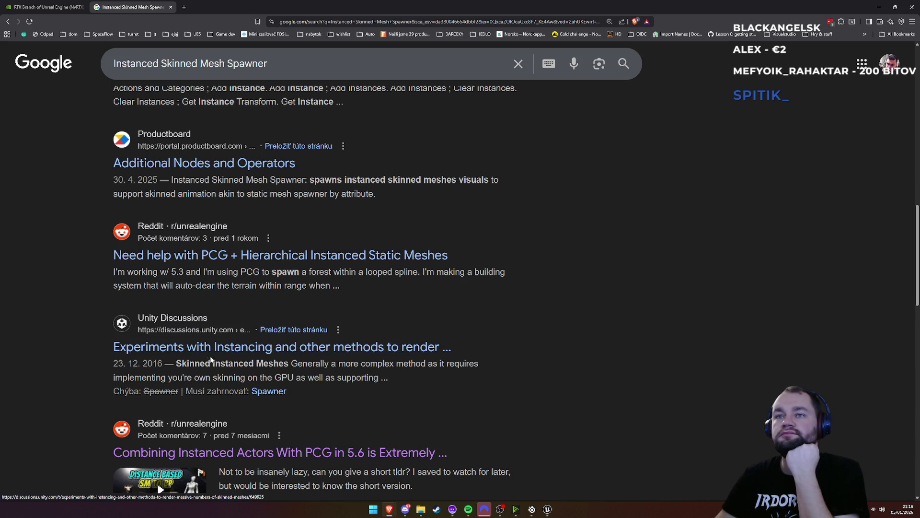
left_click_drag(181, 363, 292, 362)
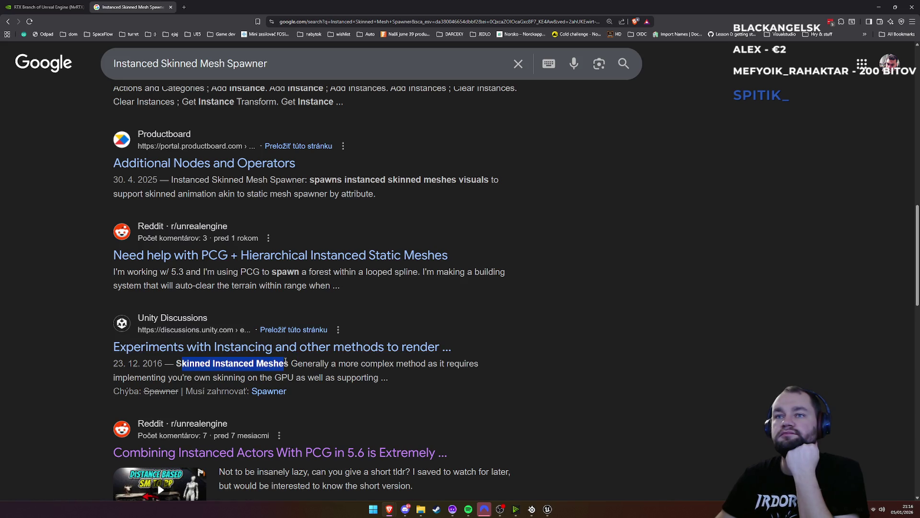
left_click(290, 364)
scroll(222, 342, "down", 3)
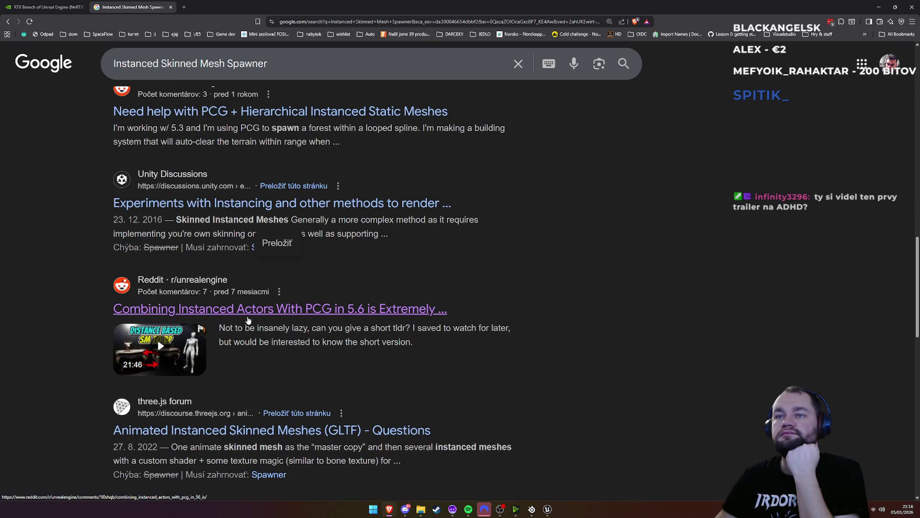
scroll(222, 342, "down", 2)
scroll(318, 266, "up", 10)
scroll(363, 58, "up", 2)
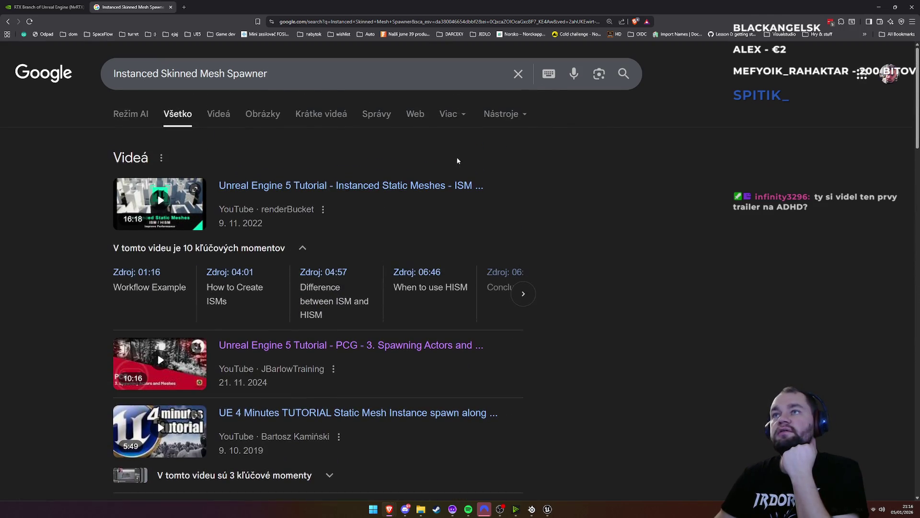
Step: Limit the Google results to the past year (Posledný rok)
left_click(499, 119)
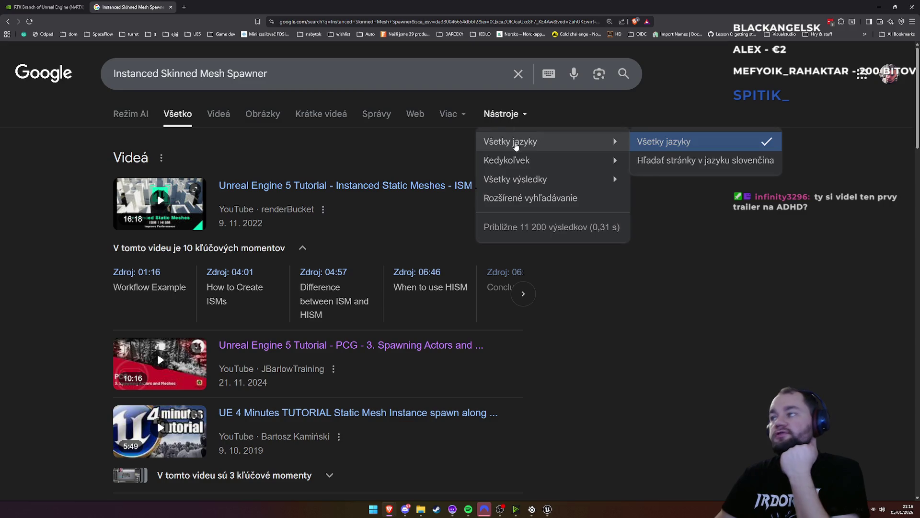
mouse_move(571, 158)
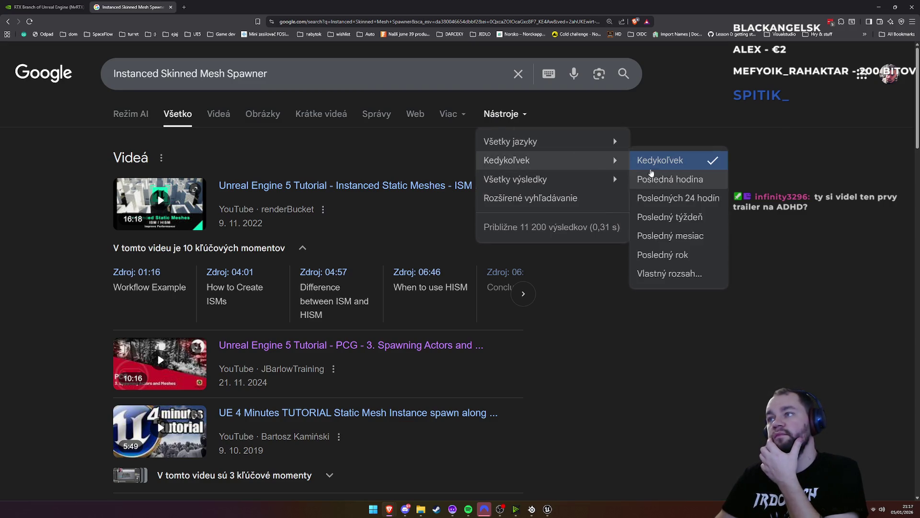
left_click(674, 254)
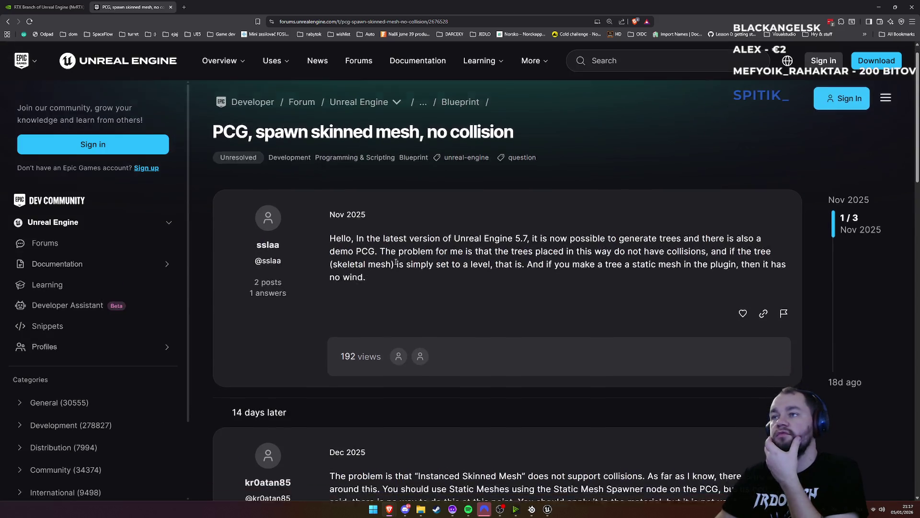
Step: Read the forum replies, highlighting the line about making the tree static
scroll(544, 199, "down", 2)
left_click_drag(534, 210, 761, 210)
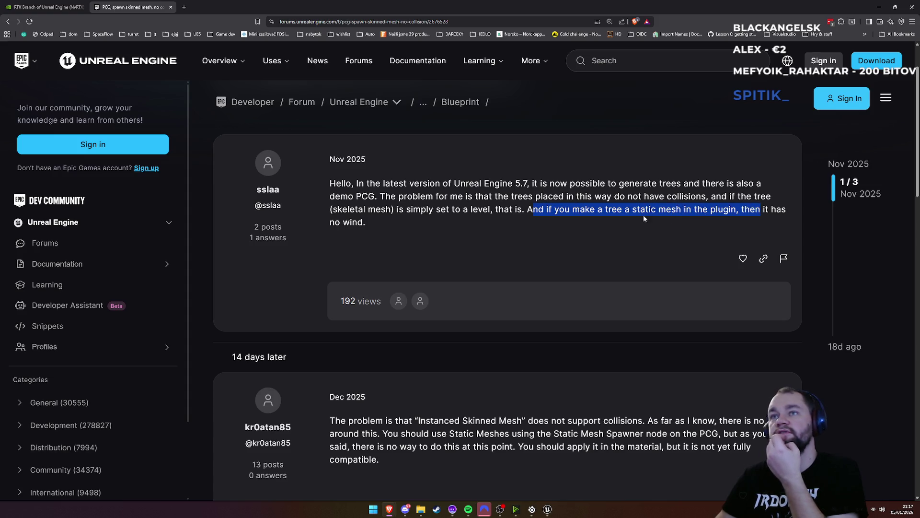
scroll(761, 210, "down", 2)
left_click_drag(413, 313, 751, 312)
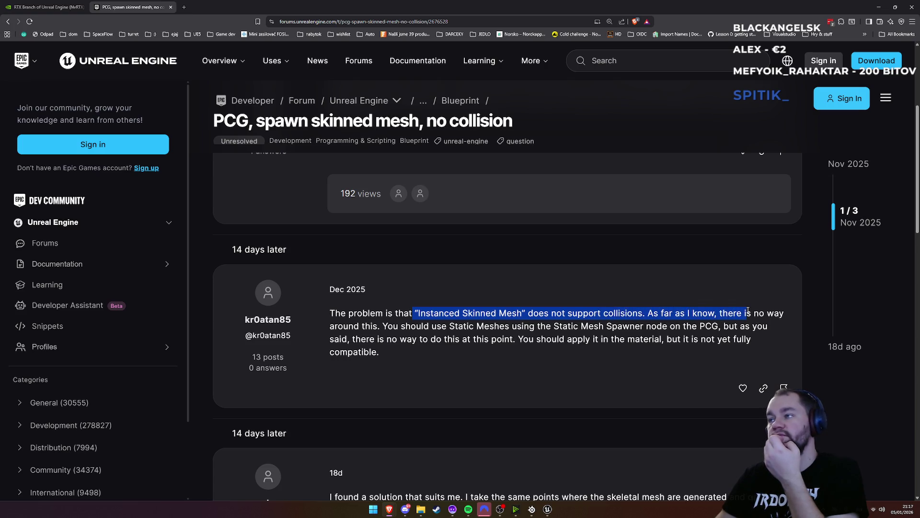
left_click(382, 322)
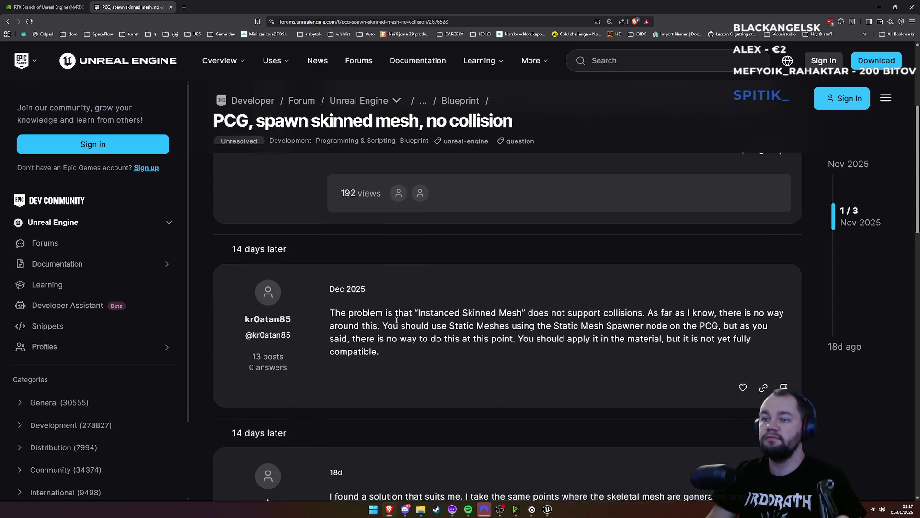
Step: Highlight the hidden static mesh workaround in the last reply, then return to BP_TreeSpawner
scroll(402, 324, "down", 2)
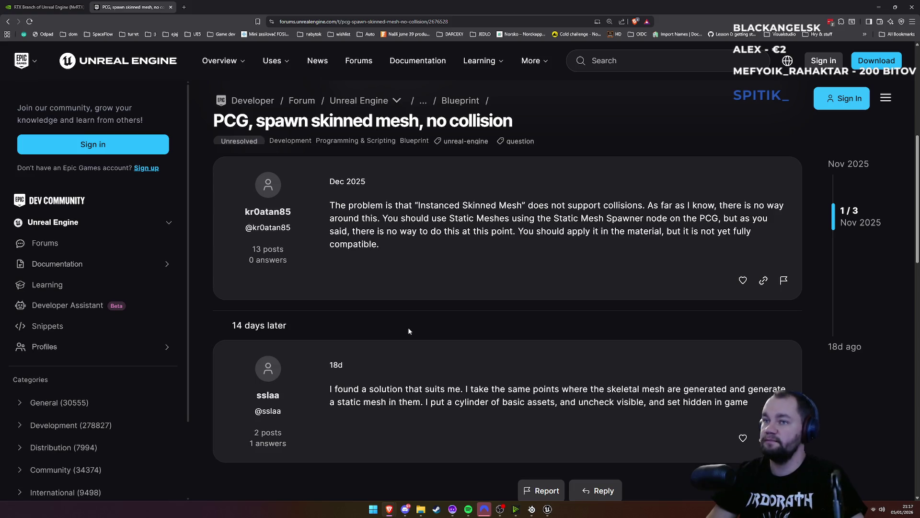
left_click_drag(413, 389, 674, 393)
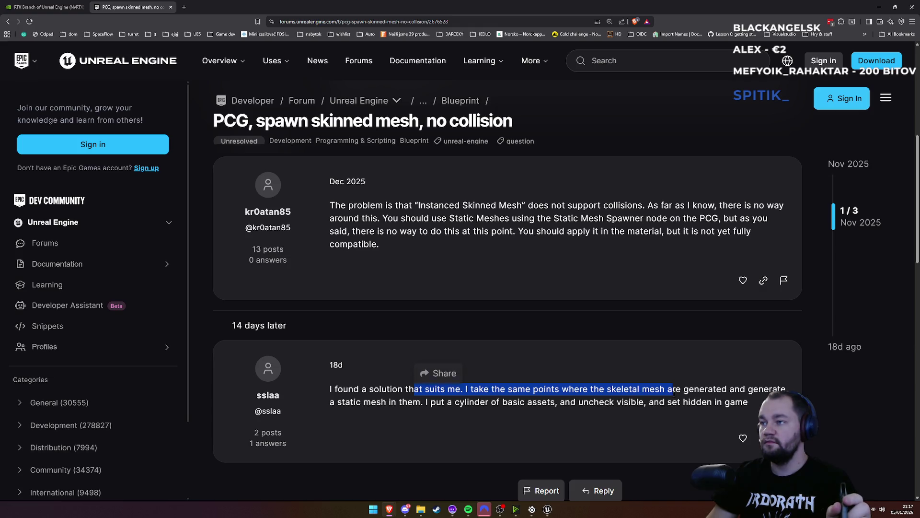
mouse_move(674, 393)
left_mouse_down()
mouse_move(728, 387)
mouse_move(736, 399)
left_mouse_up()
left_click(729, 388)
left_click(736, 398)
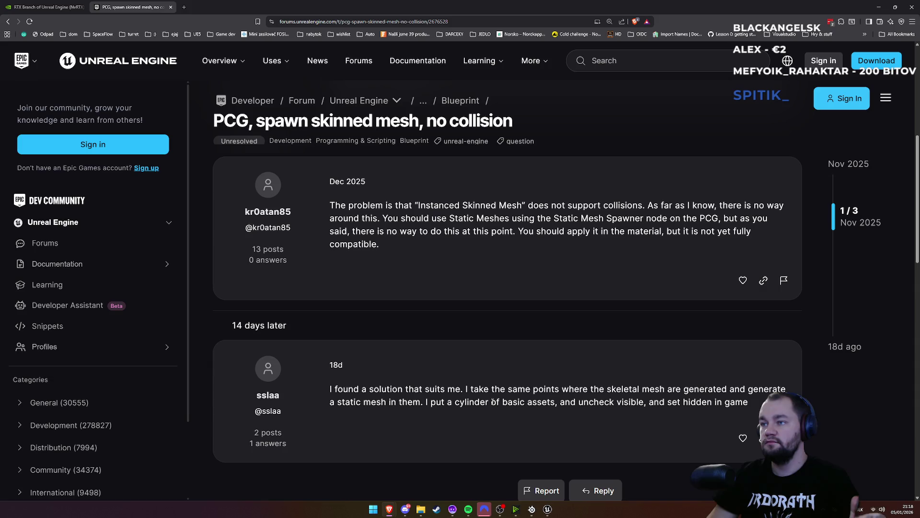
left_click(878, 7)
left_click(161, 13)
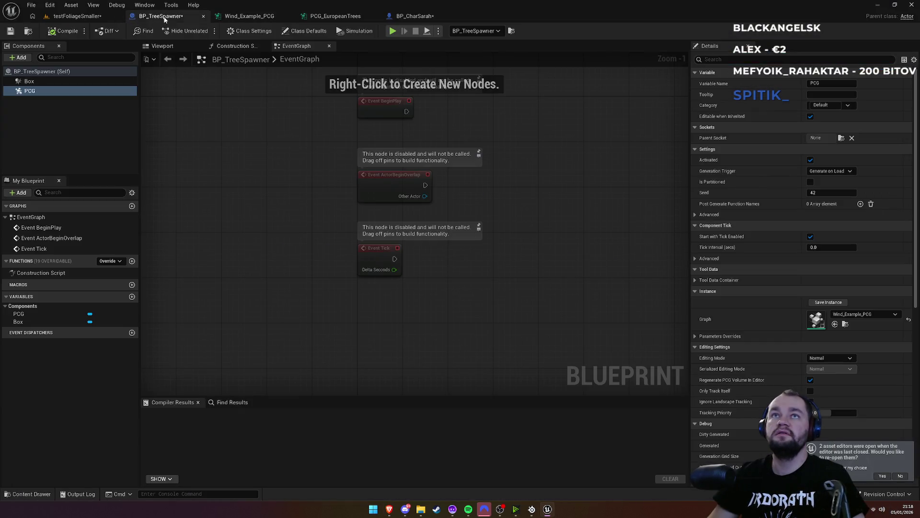
Step: Open SK_European_QuakingAspen_01 from the PCG folder and toggle between its skeleton and skin tools
left_click(79, 16)
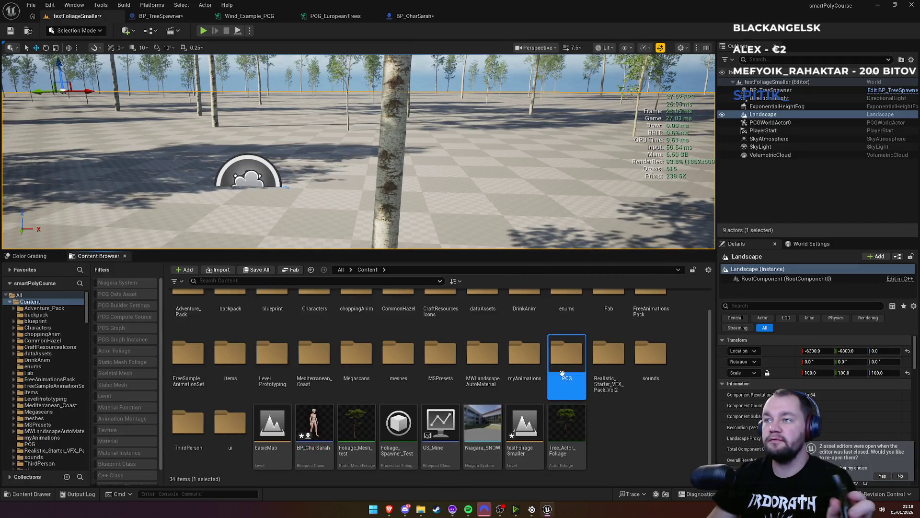
double_click(567, 355)
left_click(349, 335)
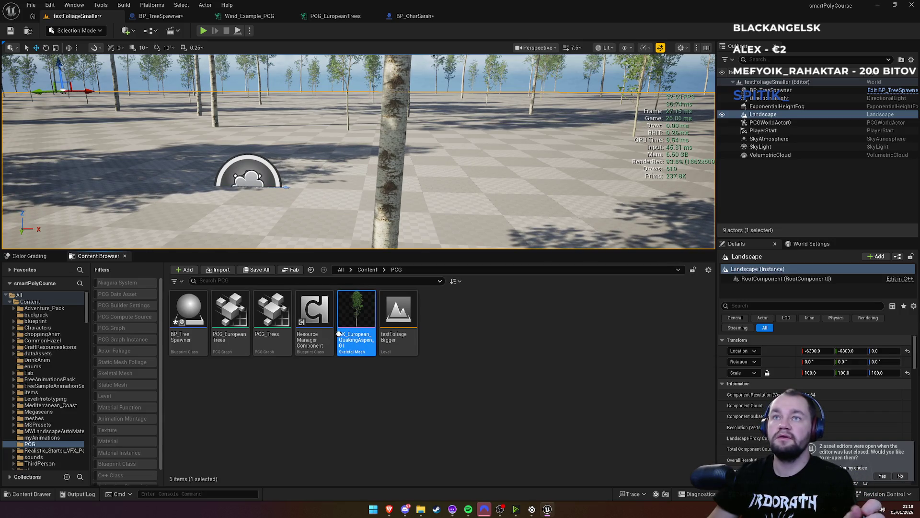
double_click(339, 337)
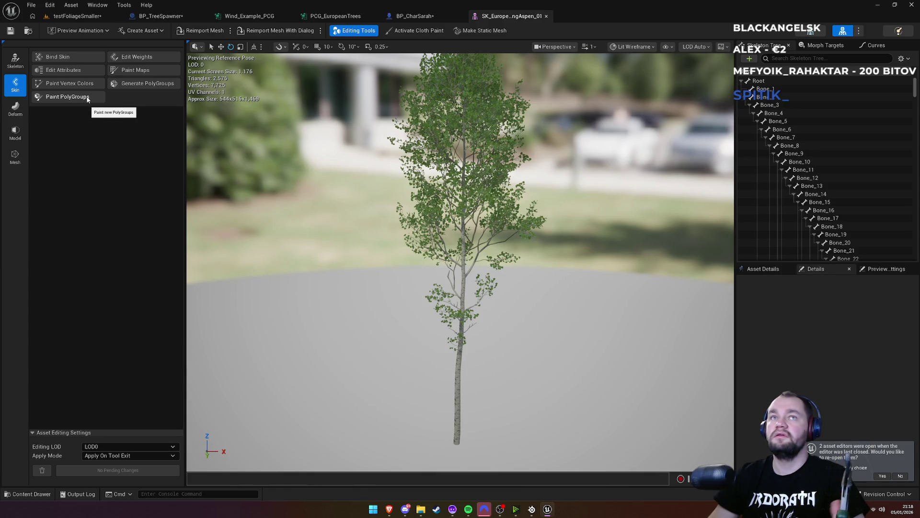
left_click(15, 62)
left_click(16, 85)
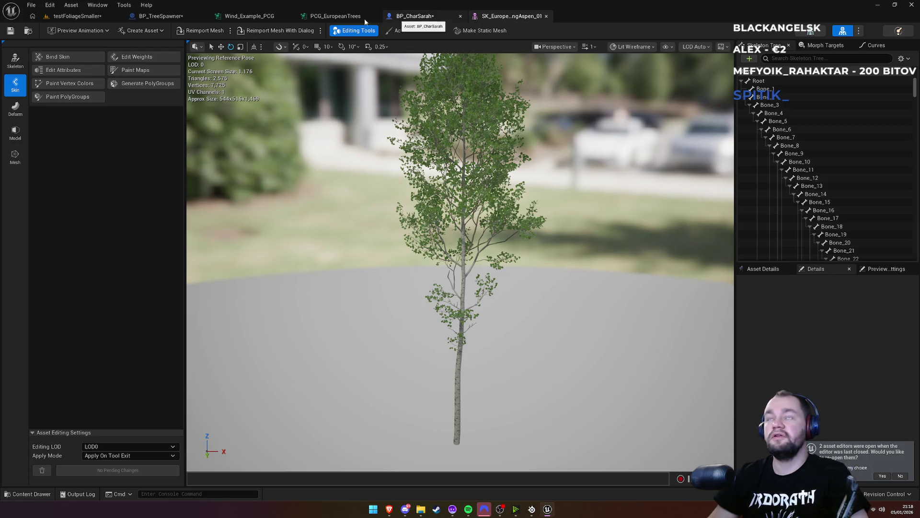
Step: Go back to the testFoliageSmaller level with the Content root folder listed
left_click(86, 17)
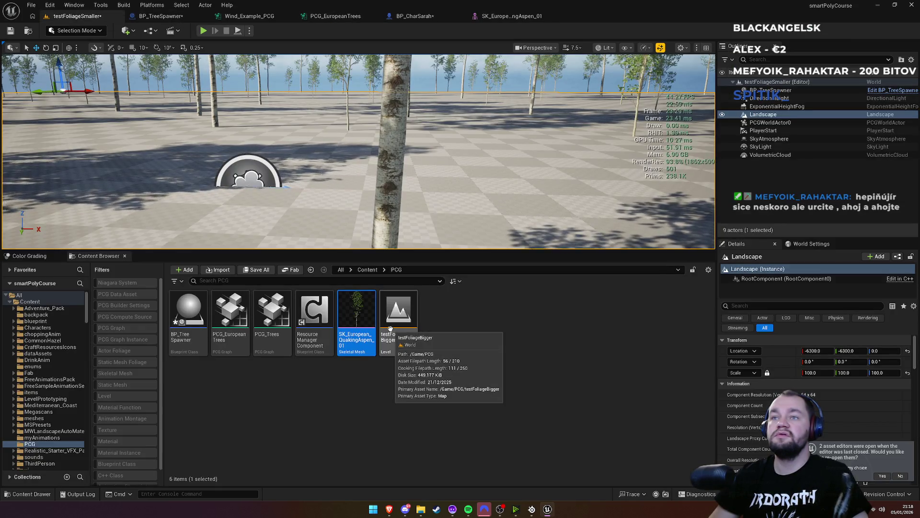
mouse_move(362, 346)
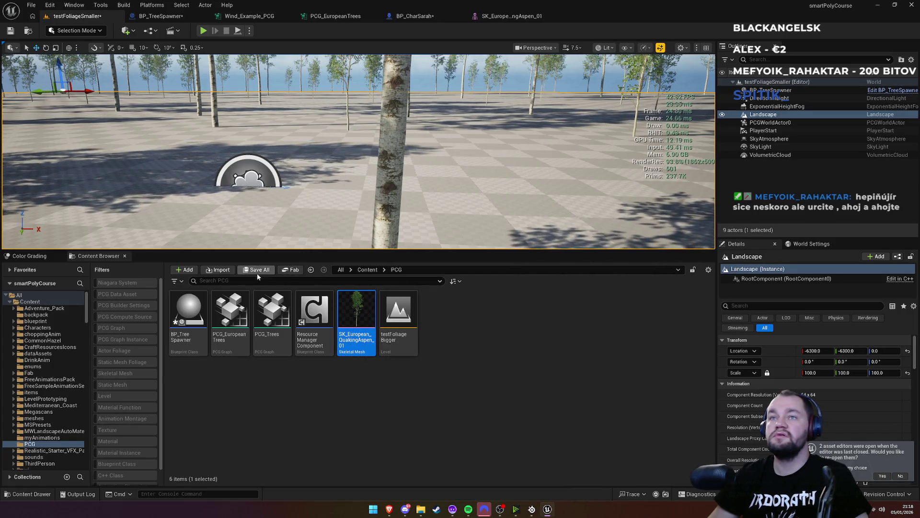
left_click(343, 271)
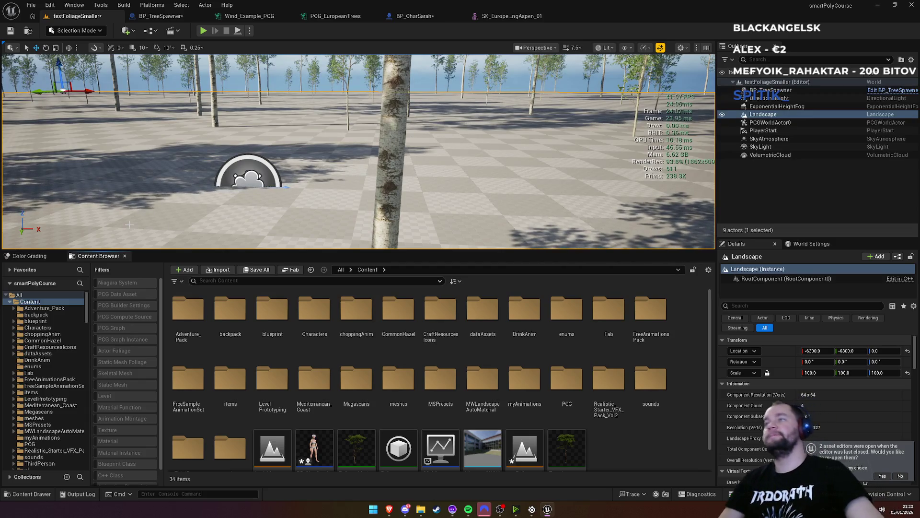
Step: Fly the camera through the forest, then check Wind_Example_PCG's Trees meshes and return to the level
key("s")
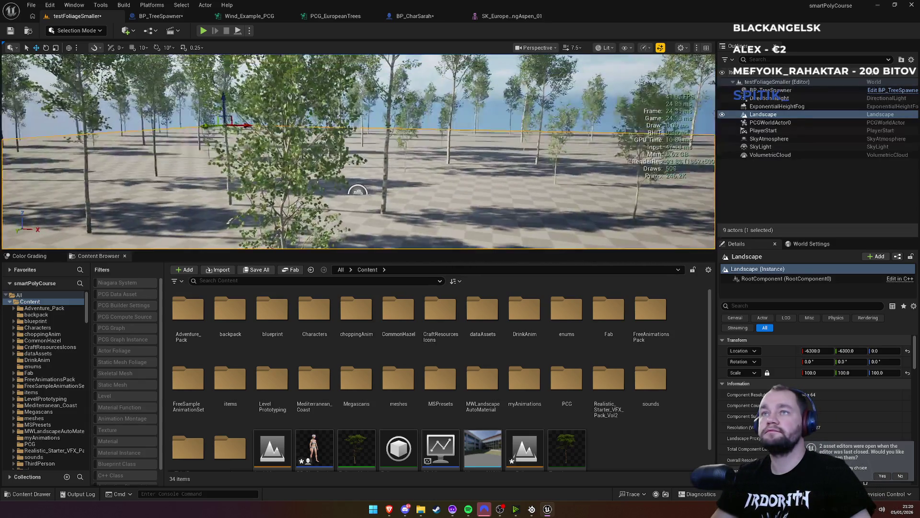
key("w")
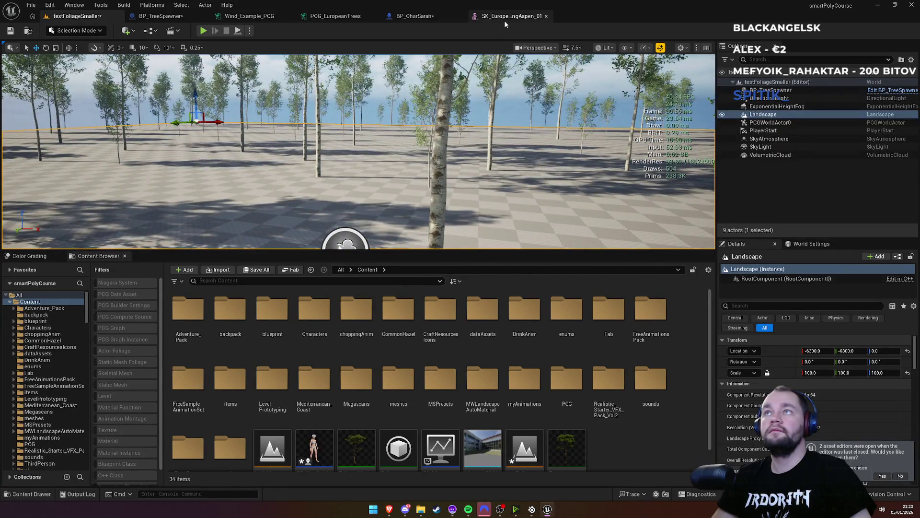
left_click(505, 18)
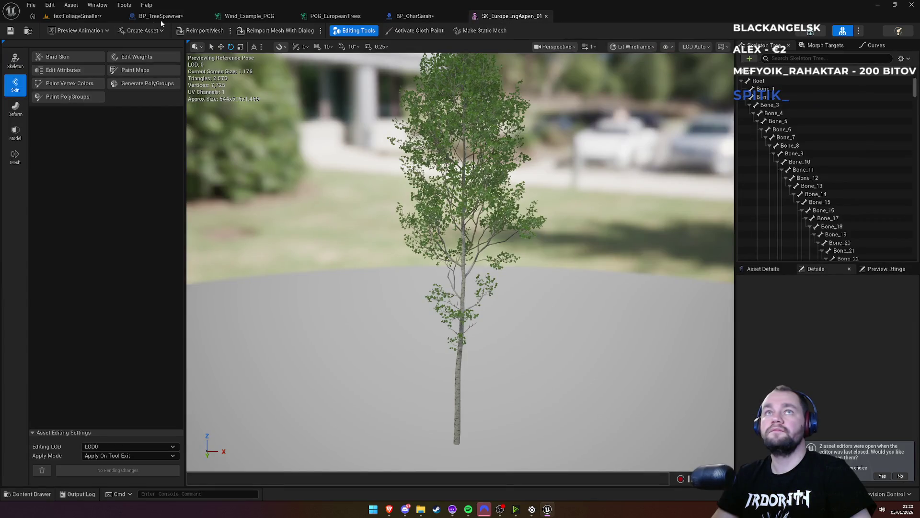
left_click(260, 19)
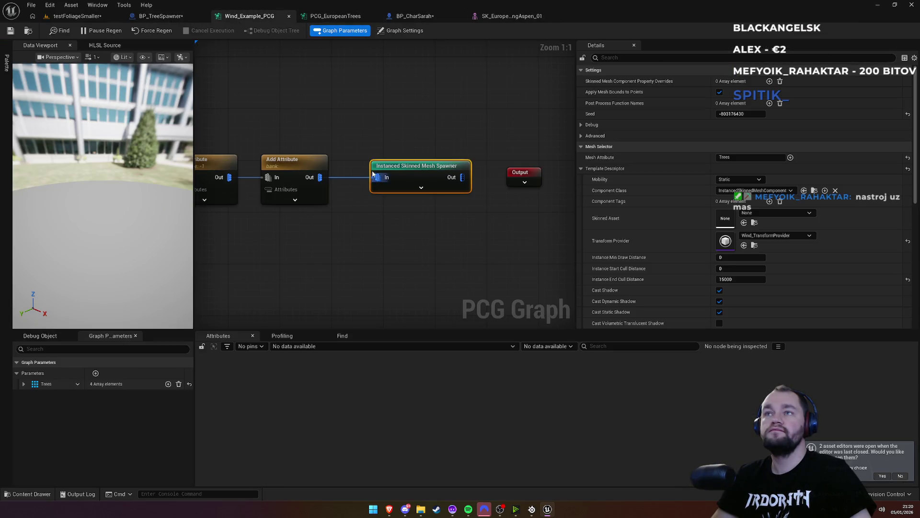
left_click(23, 384)
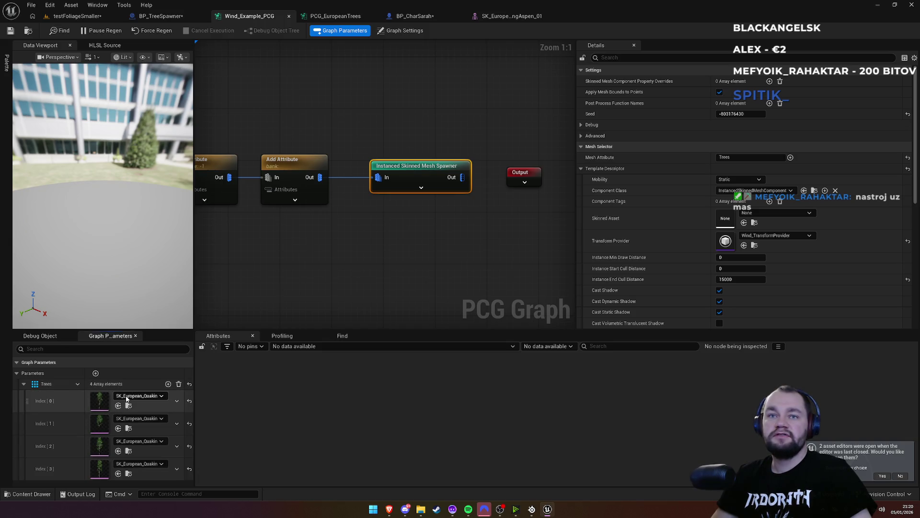
key("ctrl+Tab")
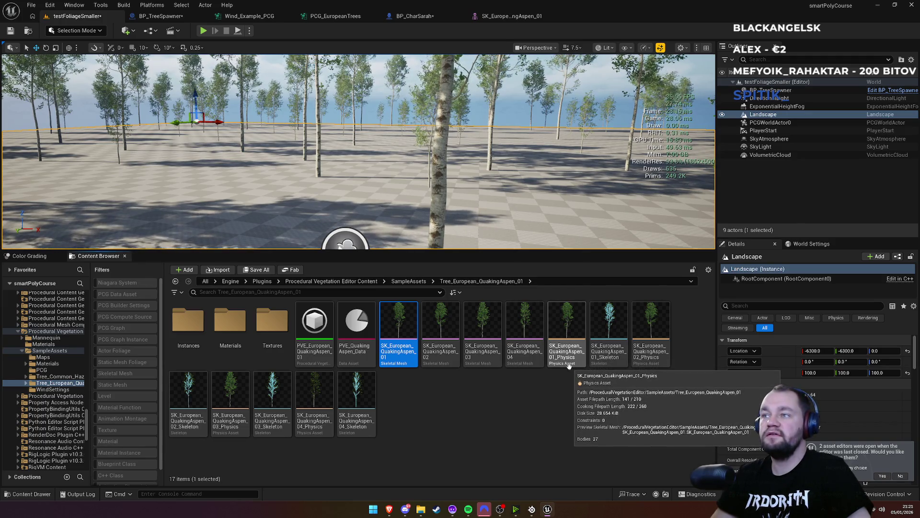
Step: Open the aspen's physics asset, select the Bone_5 trunk body and filter its properties by 'co'
left_click(569, 365)
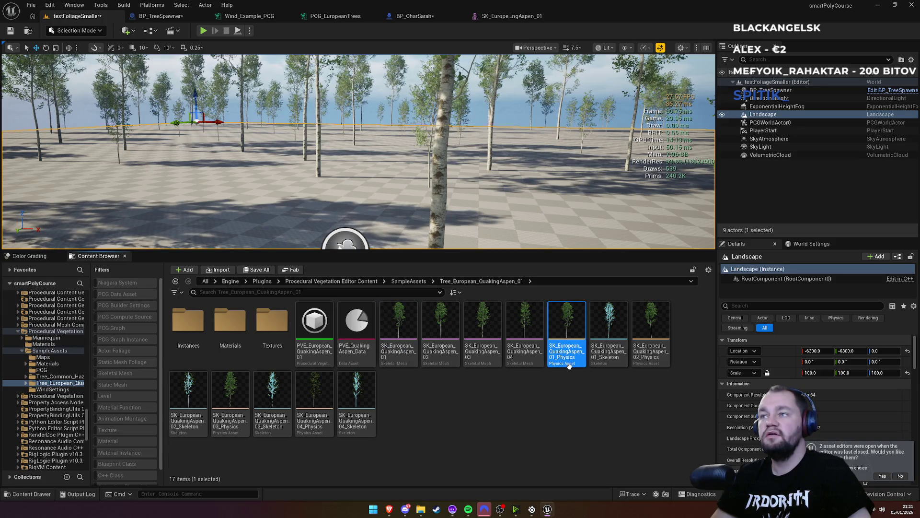
double_click(570, 366)
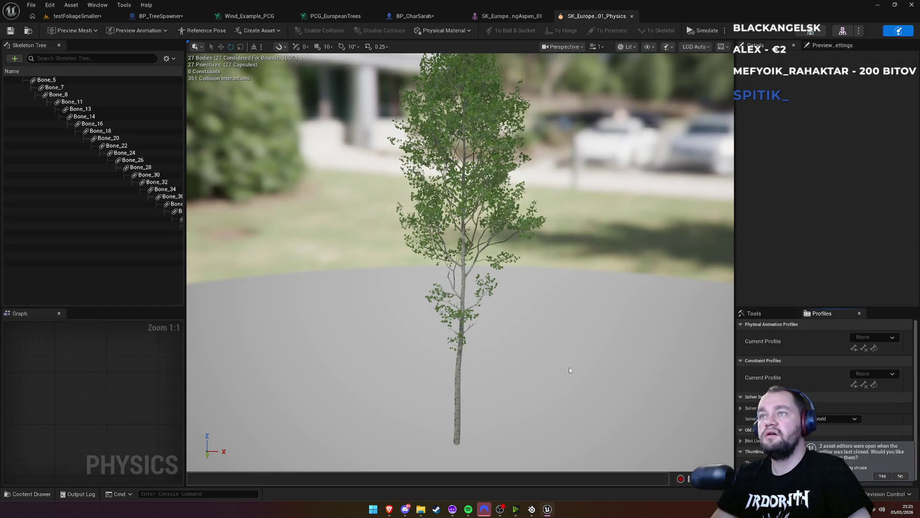
left_click_drag(517, 353, 510, 325)
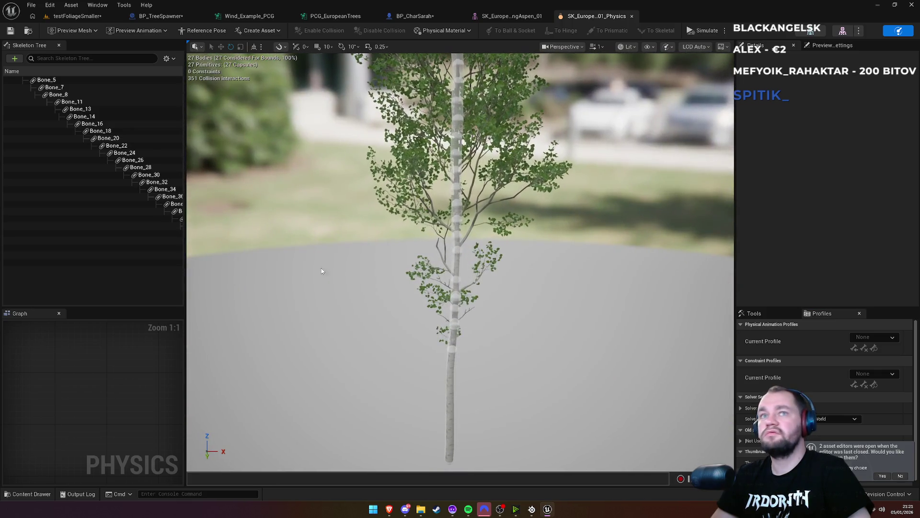
left_click(47, 81)
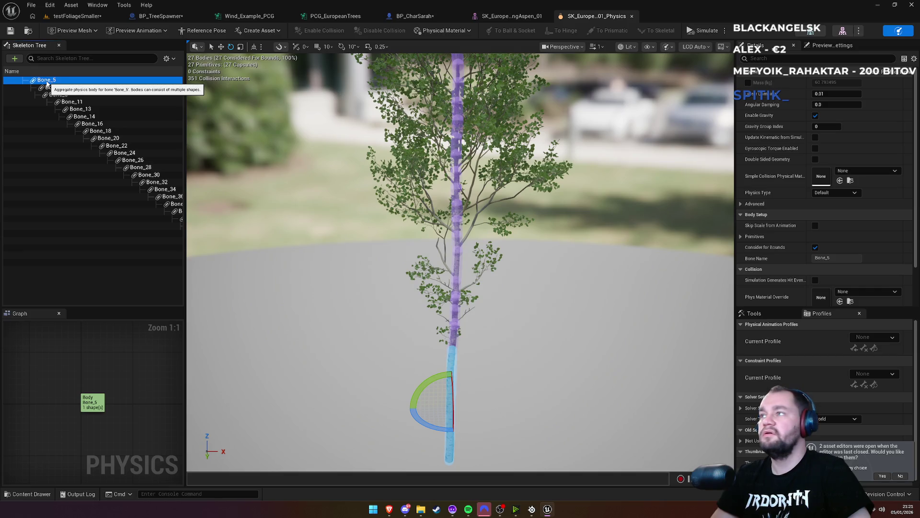
left_click(766, 58)
type("col")
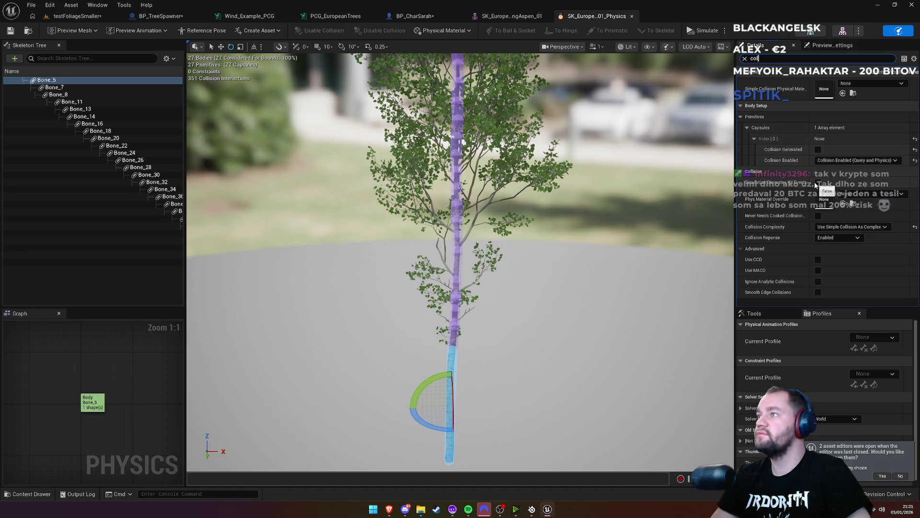
Step: Reselect Bone_5, adjust one of its Details settings, save all and switch to SK_European_QuakingAspen_01
left_click(57, 88)
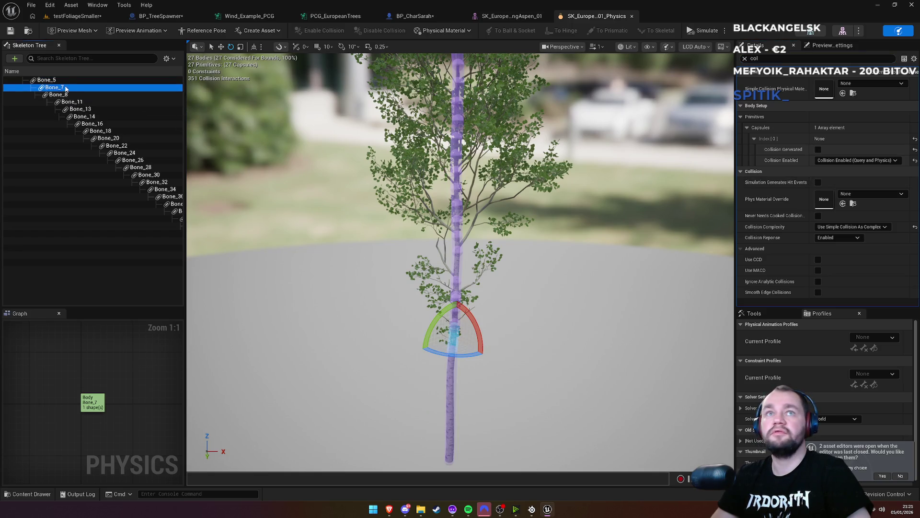
left_click(57, 81)
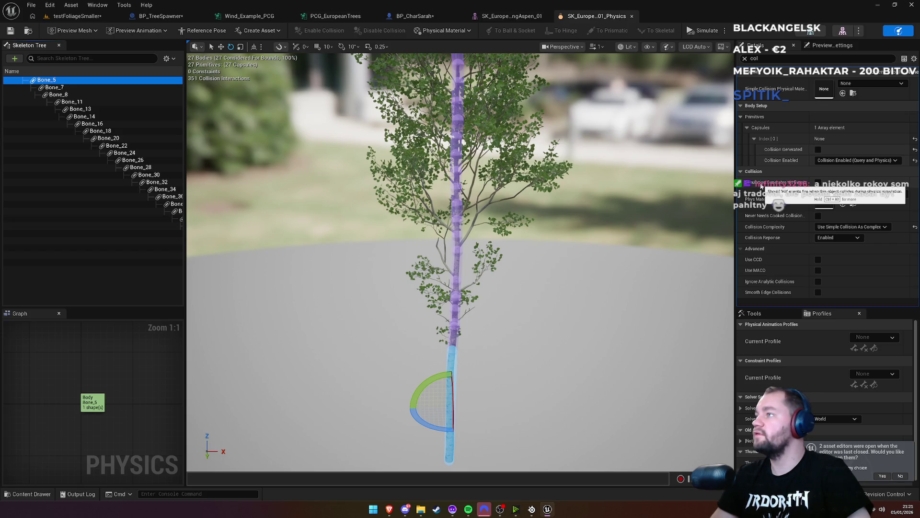
left_click(818, 185)
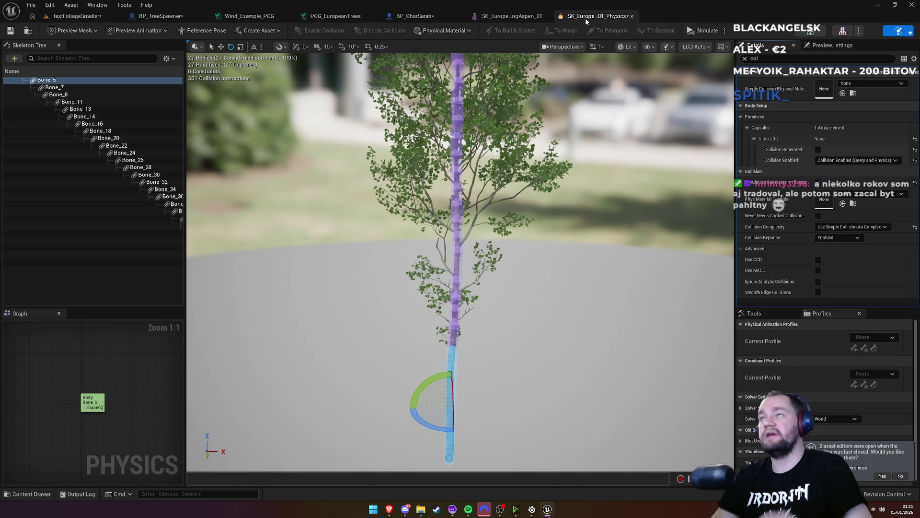
key("ctrl+shift+s")
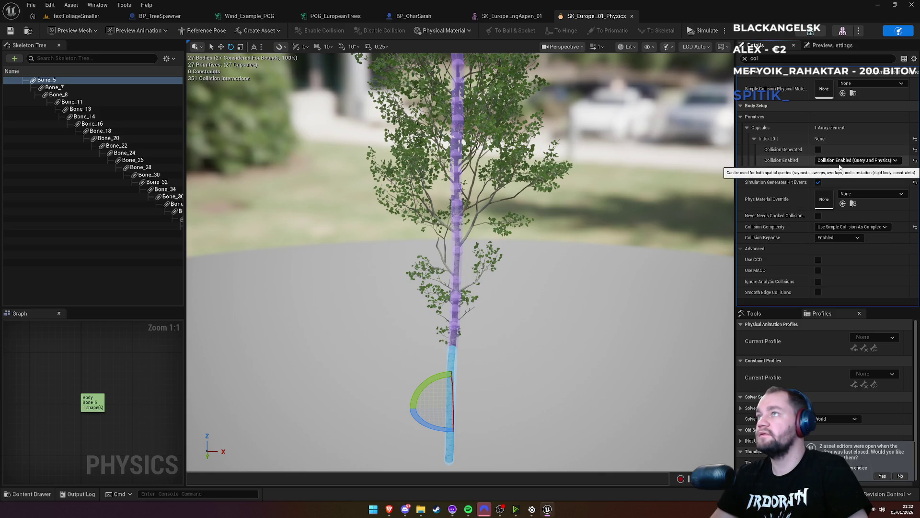
left_click(509, 21)
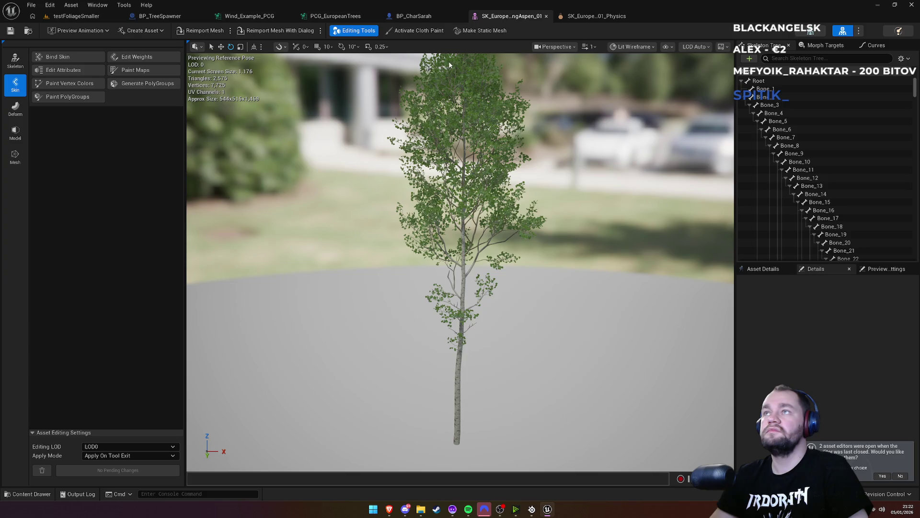
Step: Inspect the viewport's Show, display mode and LOD menus in the mesh editor
left_click(666, 47)
mouse_move(692, 91)
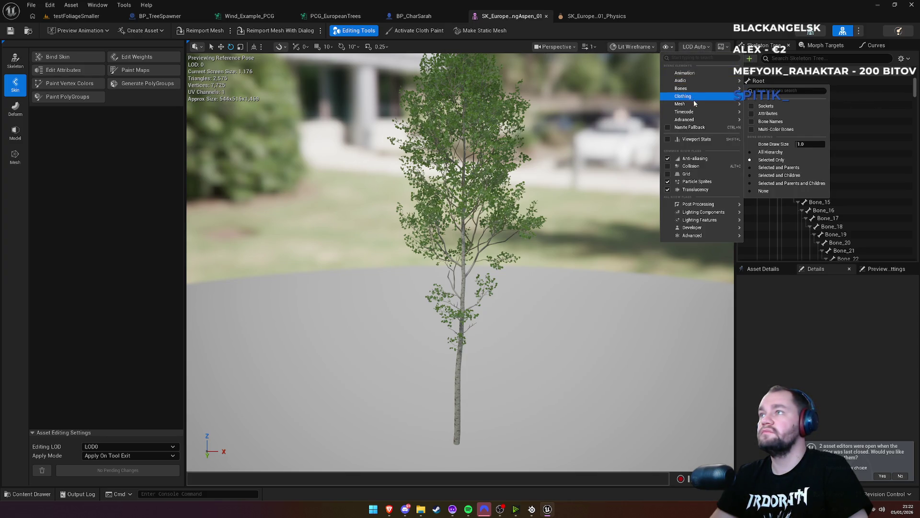
mouse_move(691, 123)
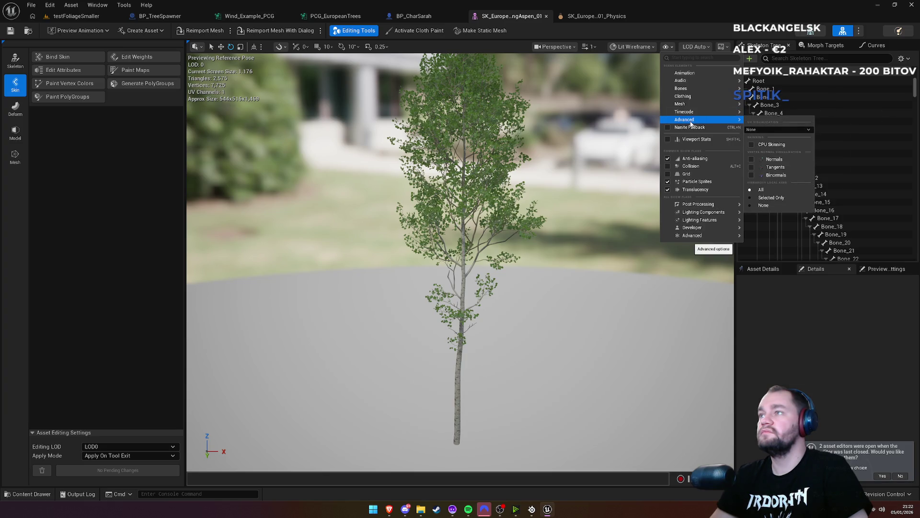
left_click(632, 46)
left_click(631, 46)
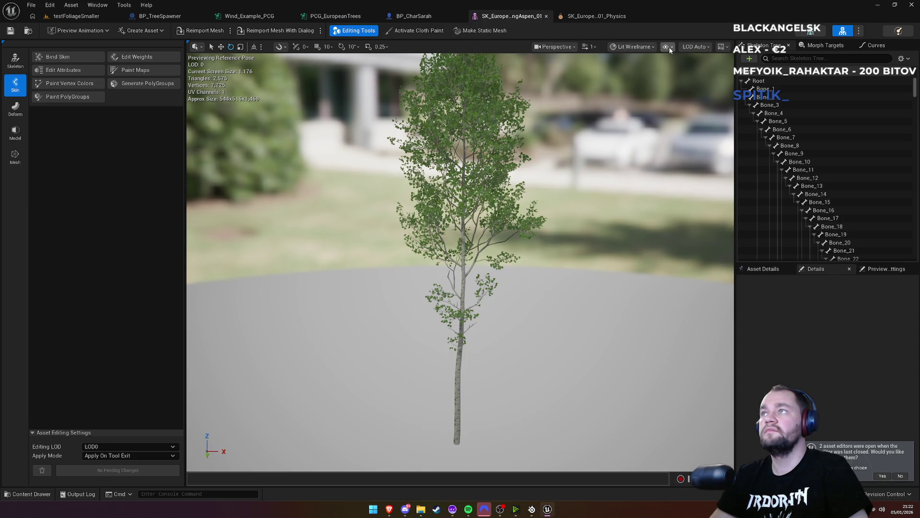
left_click(702, 47)
left_click(633, 47)
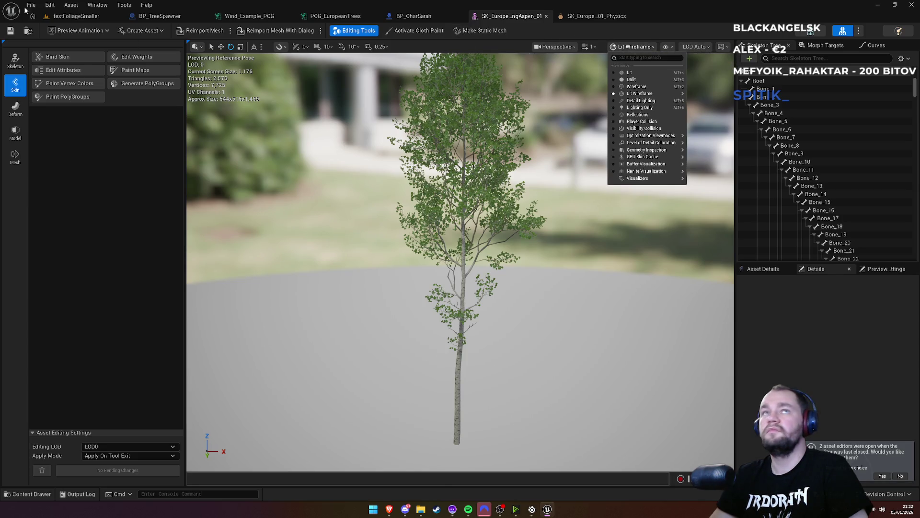
Step: Back in the level, browse Content > meshes and open the low_poly_amulet static mesh
left_click(68, 18)
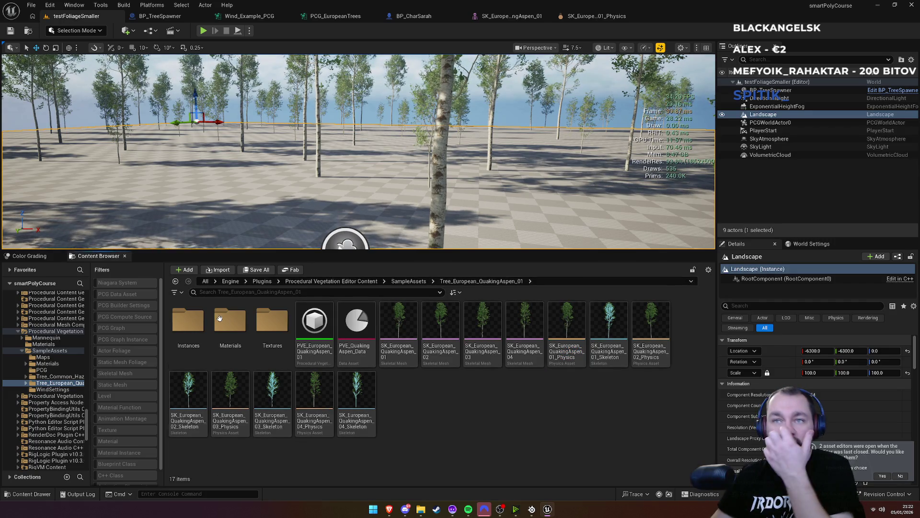
left_click(231, 281)
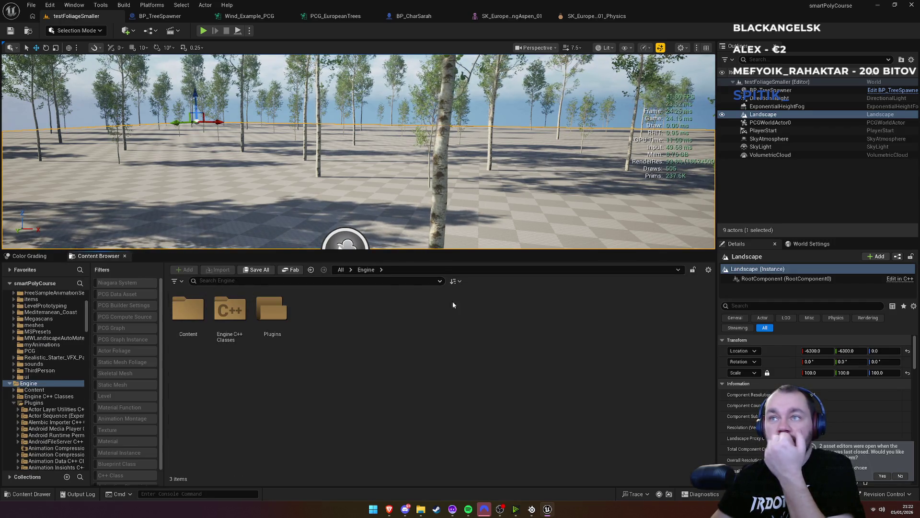
left_click(341, 269)
double_click(188, 311)
scroll(406, 409, "down", 1)
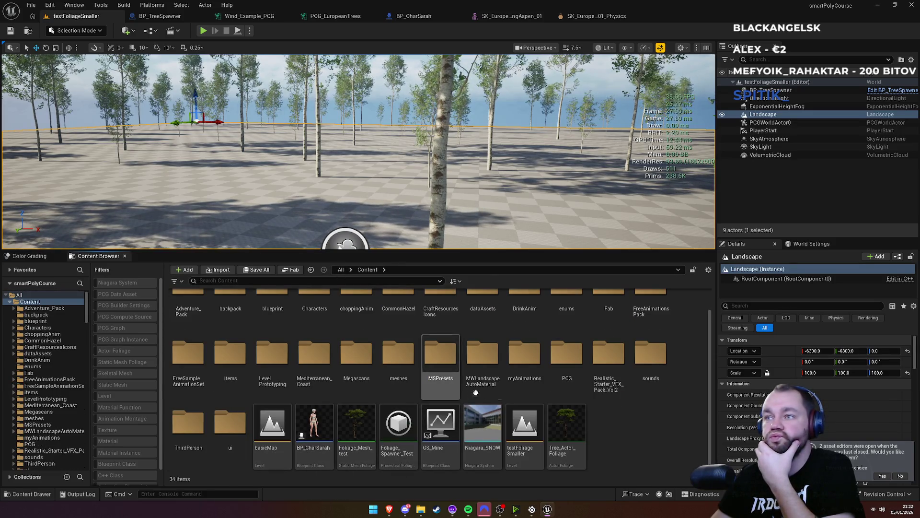
double_click(398, 354)
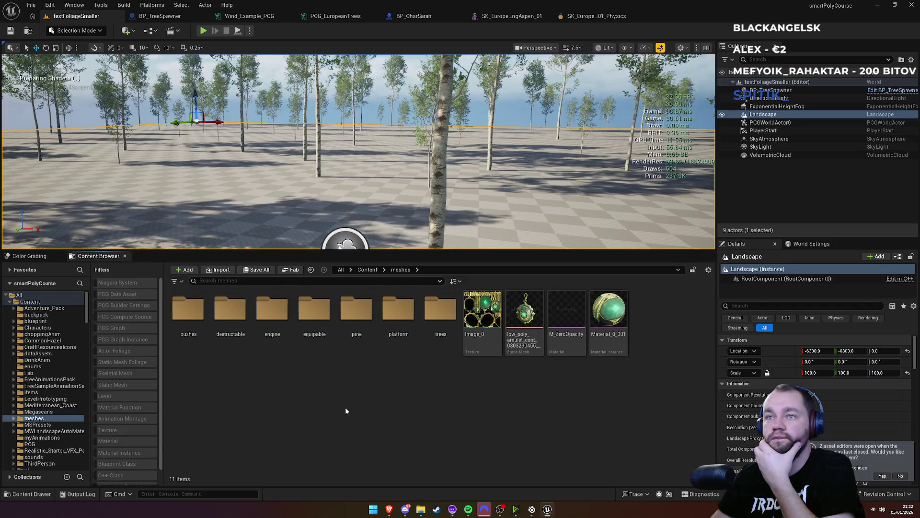
double_click(522, 338)
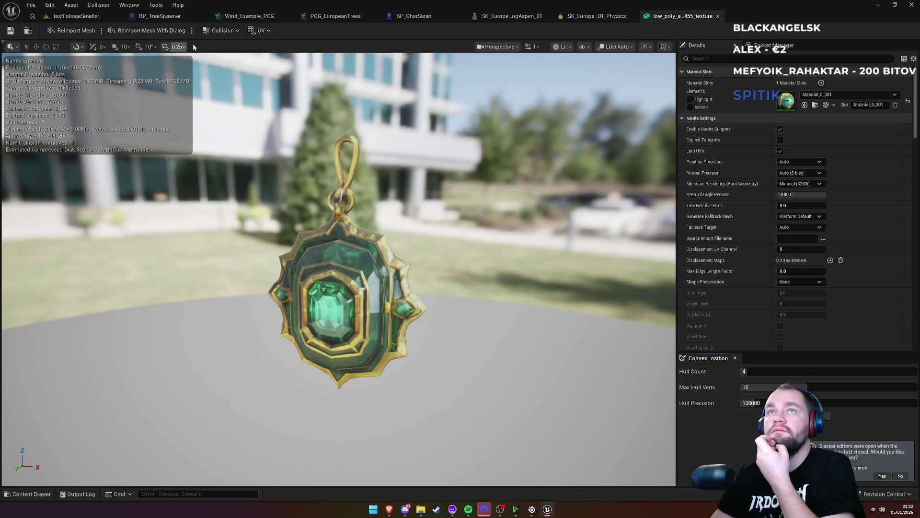
Step: Compare the amulet's Collision menu with the aspen mesh's Create Asset, preview and Show menus, then return to its physics asset
left_click(232, 33)
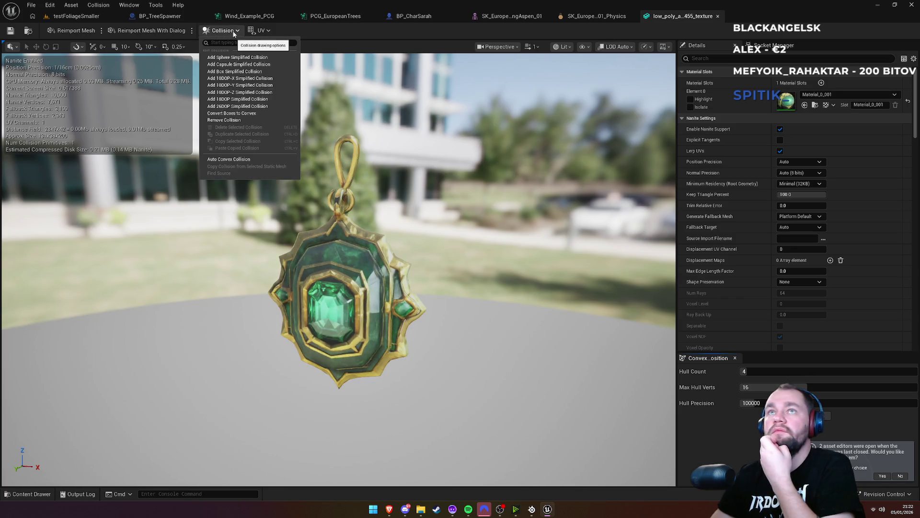
left_click(233, 32)
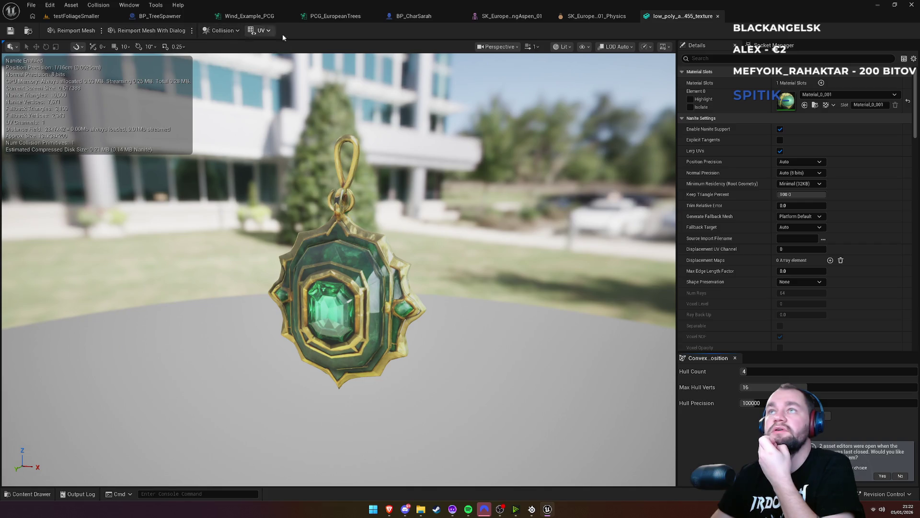
left_click(512, 19)
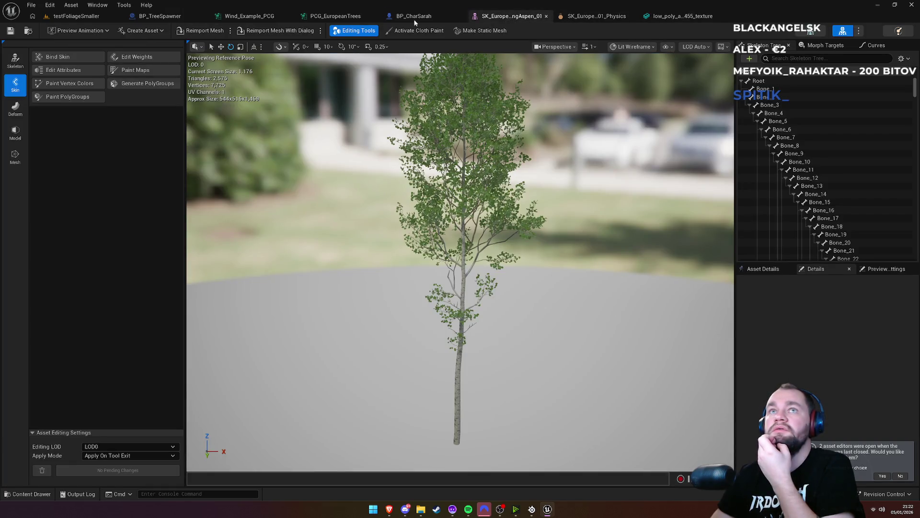
left_click(157, 34)
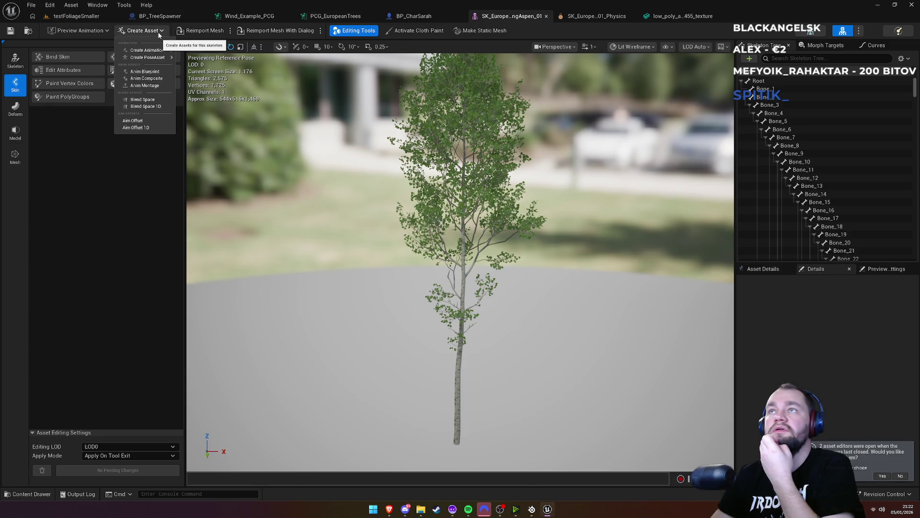
left_click(159, 34)
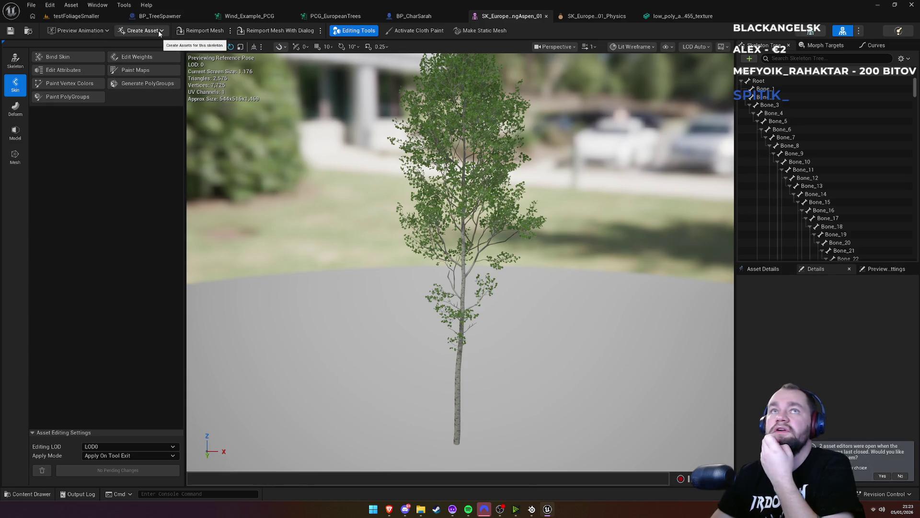
left_click(96, 31)
left_click(98, 32)
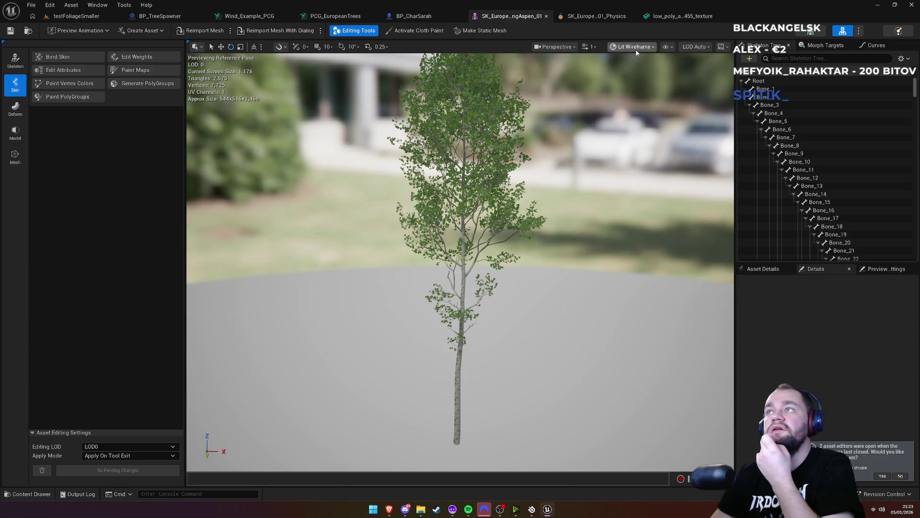
left_click(674, 48)
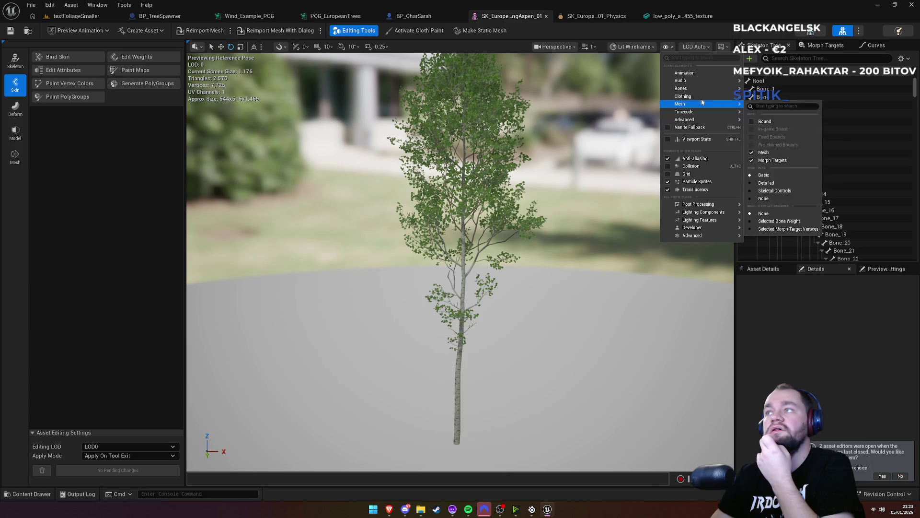
left_click(602, 18)
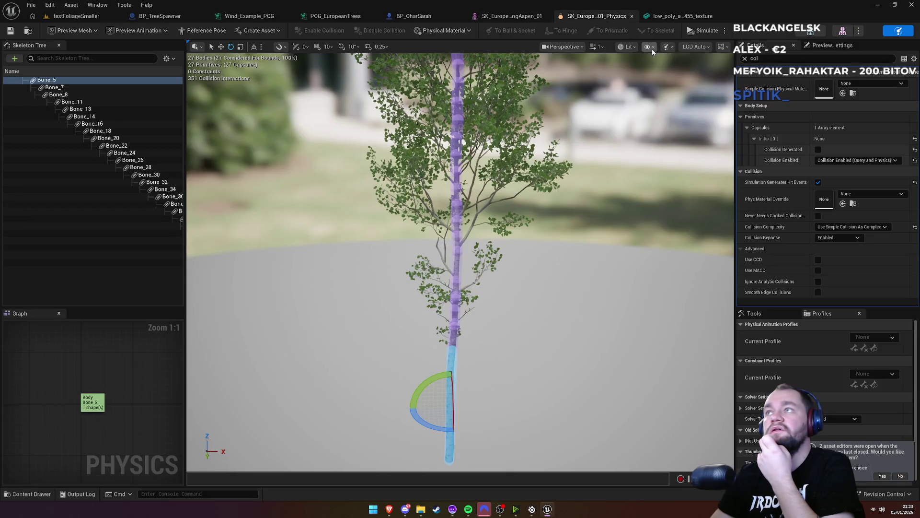
Step: Select Bone_5's capsule, tick Collision Generated, and go back to the testFoliageSmaller level
left_click(669, 48)
left_click(670, 50)
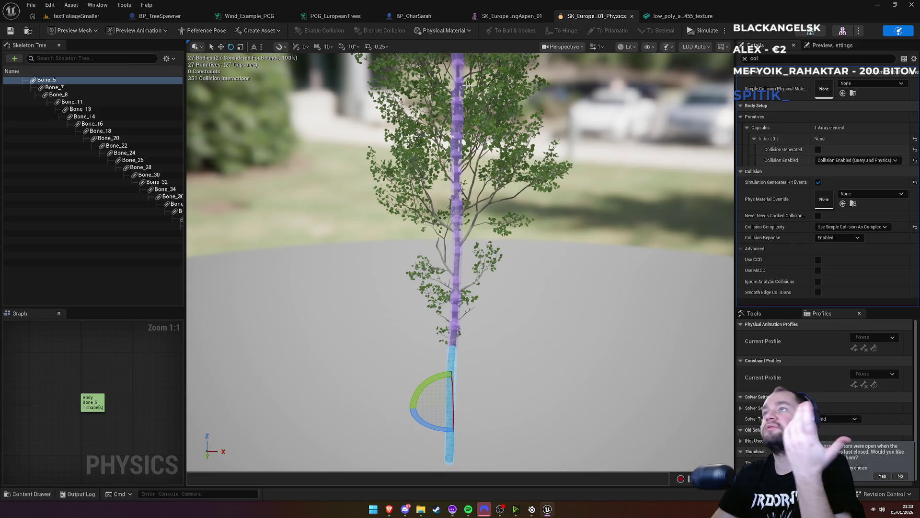
left_click(453, 351)
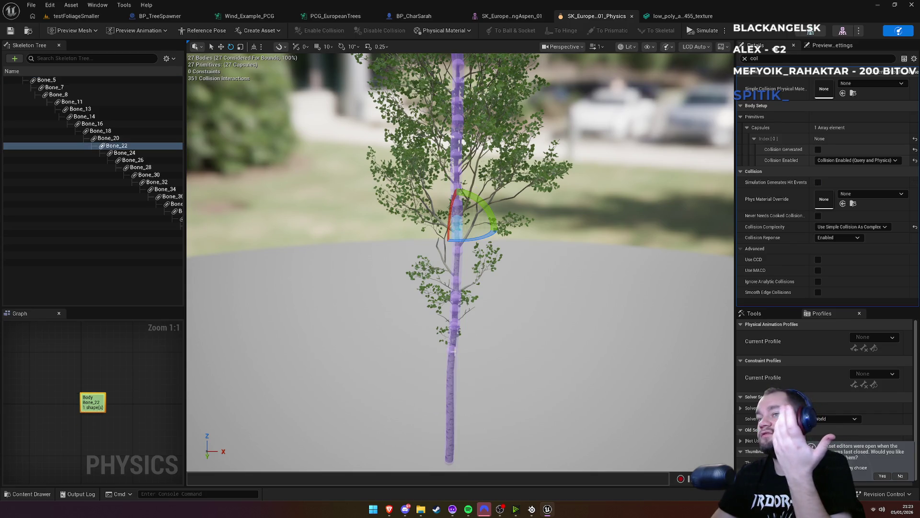
left_click(451, 376)
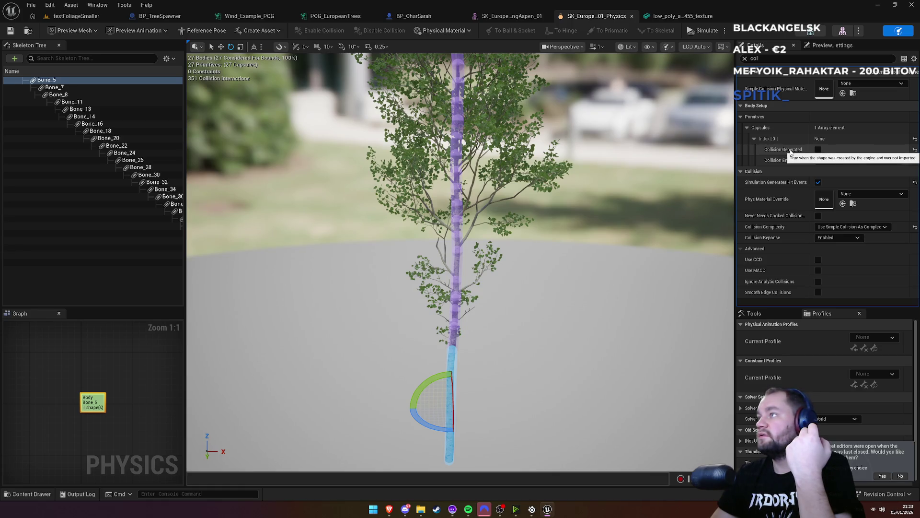
left_click(819, 150)
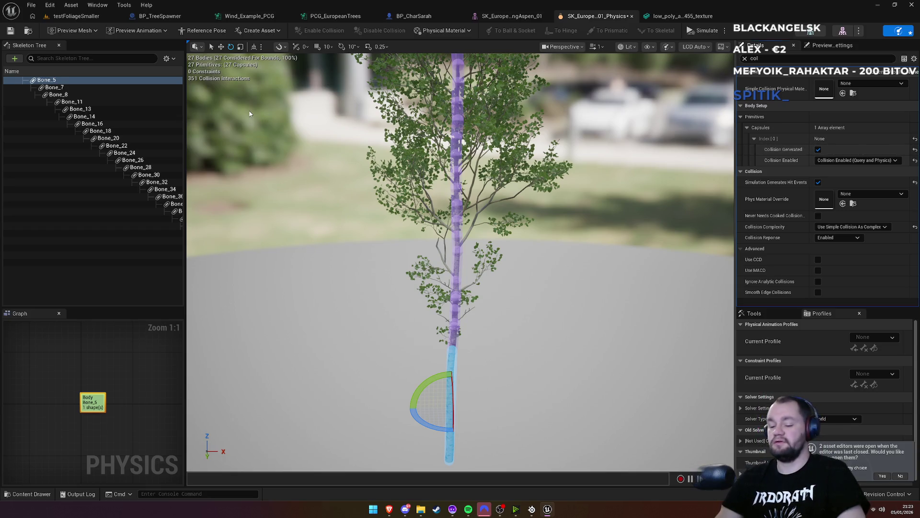
left_click(76, 16)
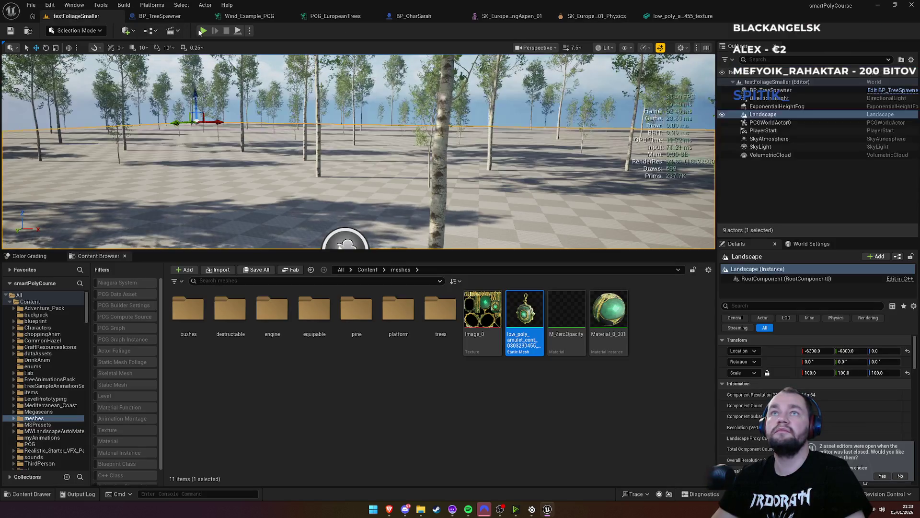
Step: Resume play, run the character to several aspens firing E line traces at them, then stop with Esc
left_click(205, 31)
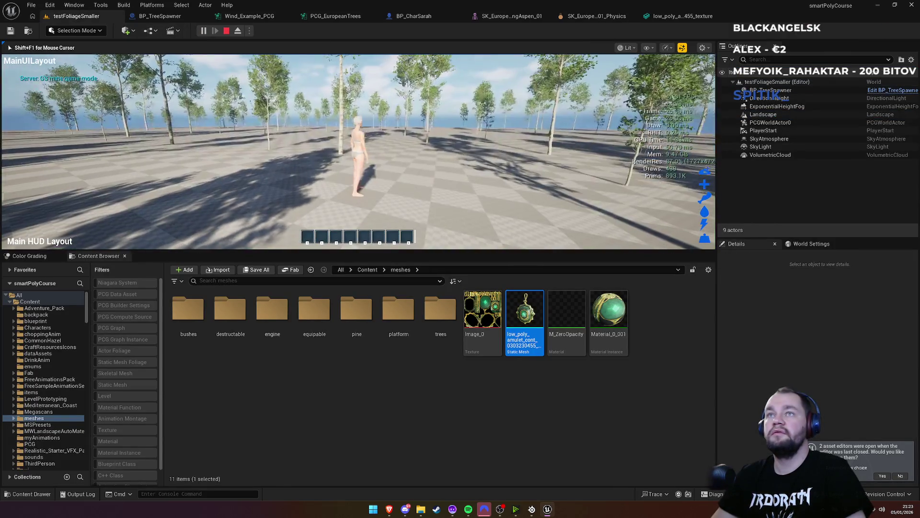
key("super")
left_click(350, 114)
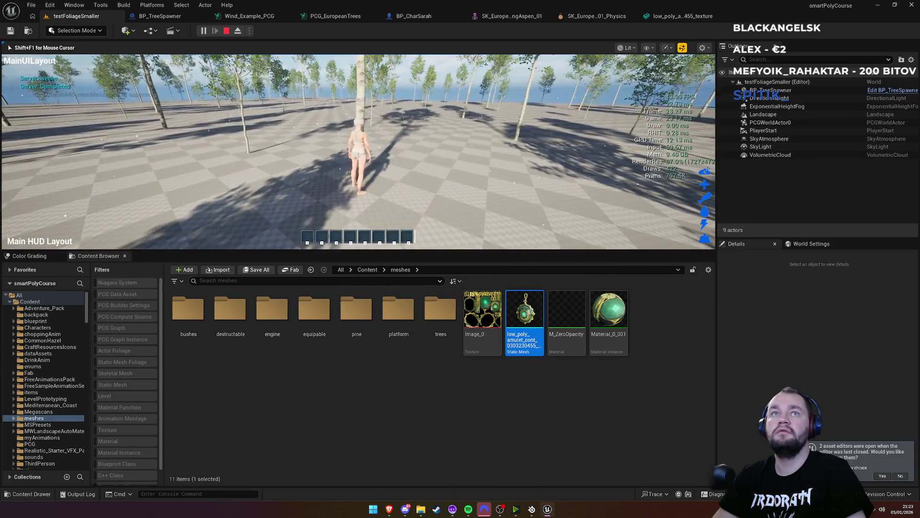
key("e")
key("e")
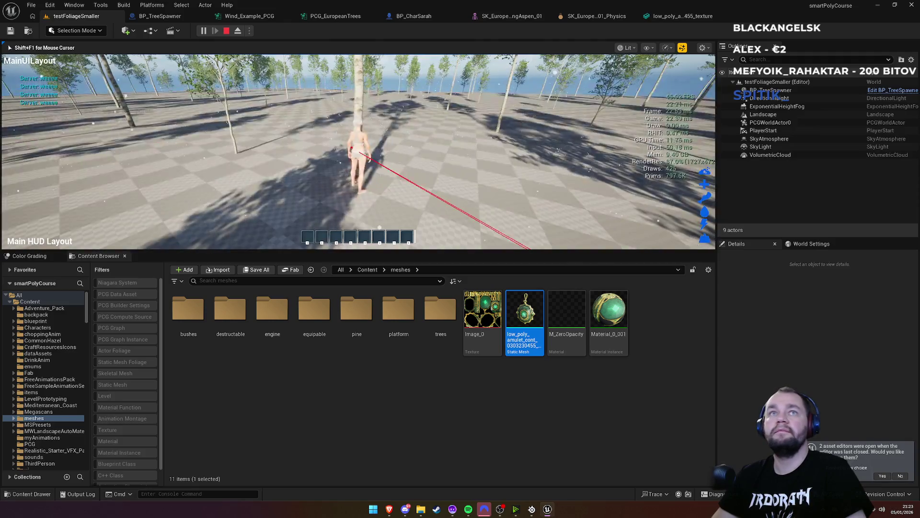
key("w")
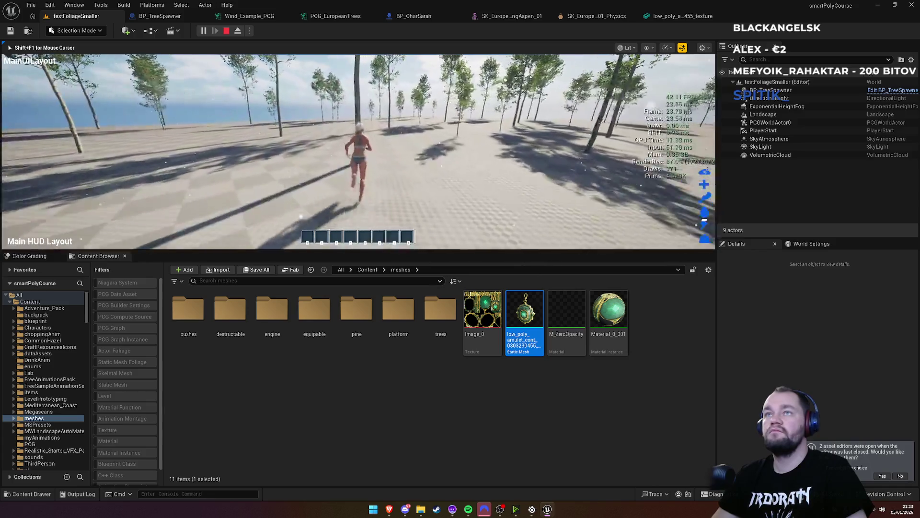
key("e")
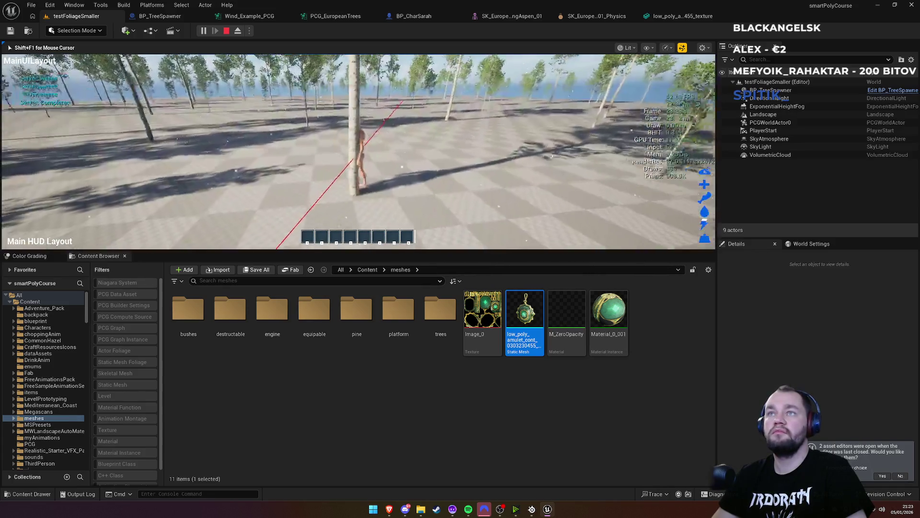
key("w")
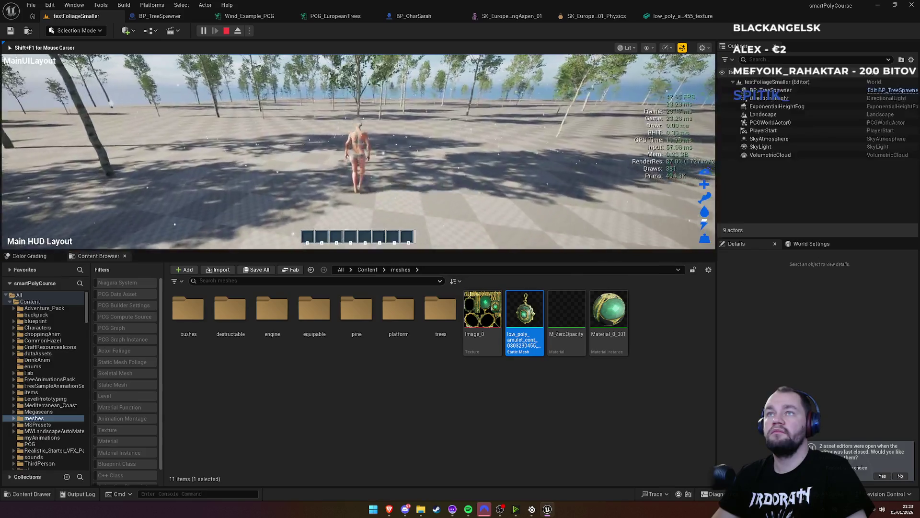
key("e")
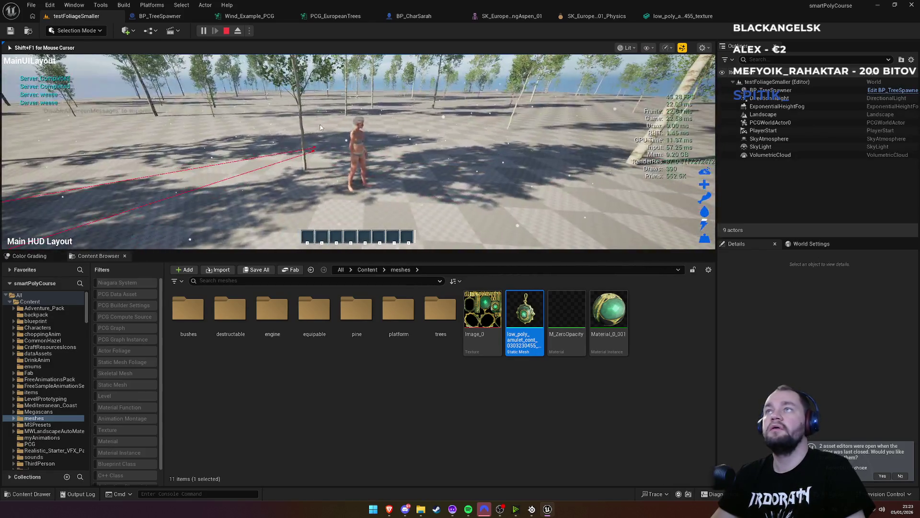
key("Escape")
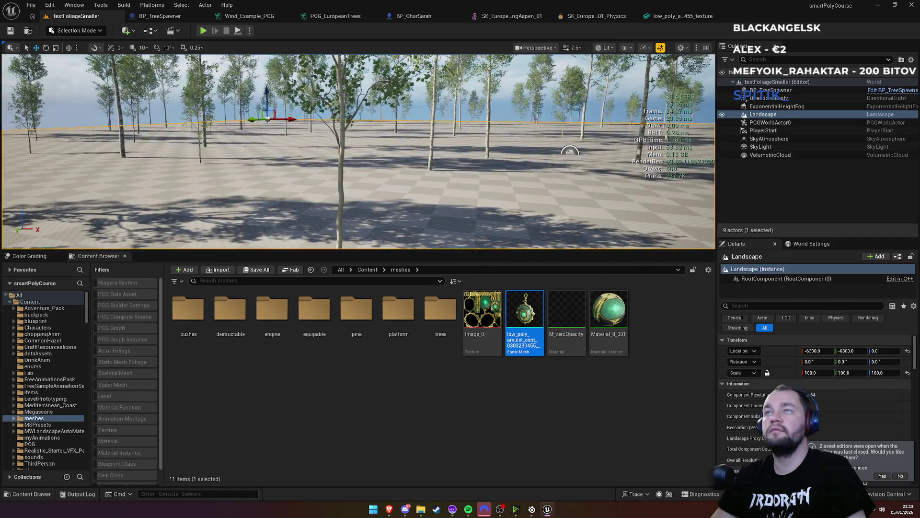
Step: Select BP_TreeSpawner and delete three Trees entries in Wind_Example_PCG, leaving only the aspen mesh
left_click(770, 91)
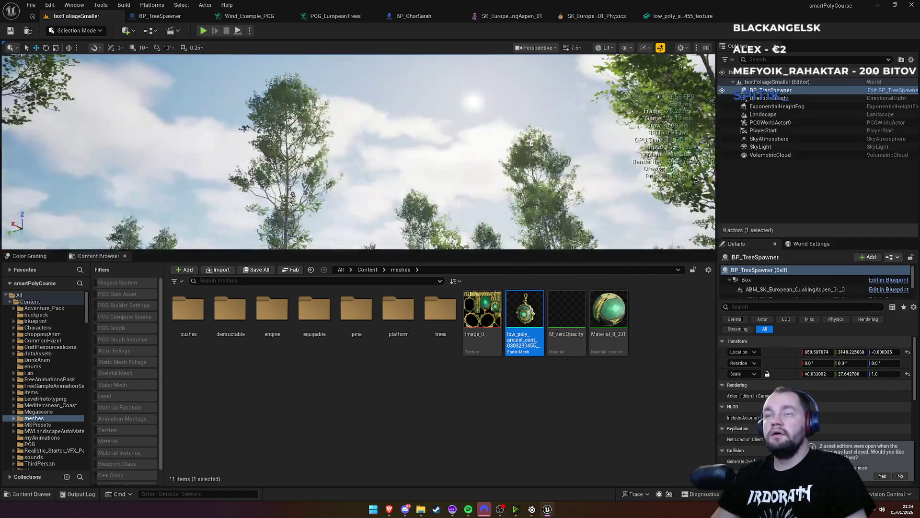
left_click(267, 16)
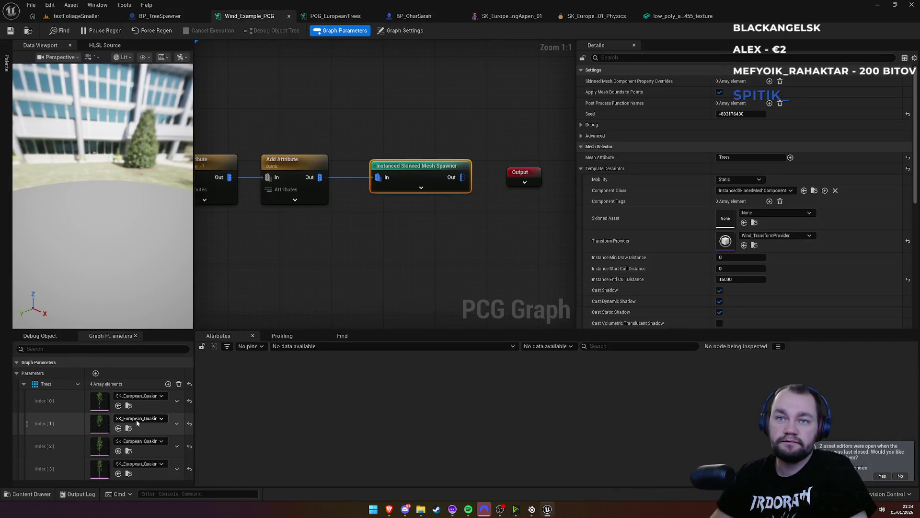
left_click(177, 423)
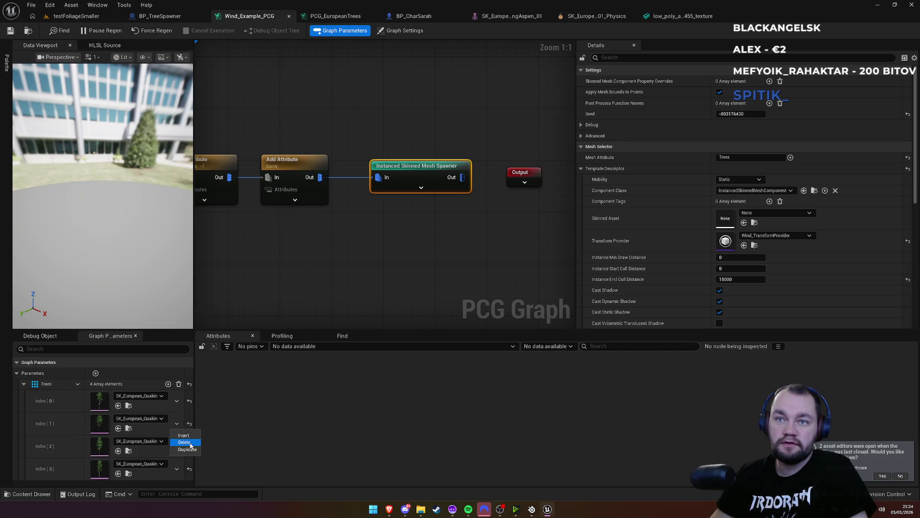
left_click(185, 441)
left_click(178, 424)
left_click(185, 442)
left_click(177, 424)
left_click(193, 443)
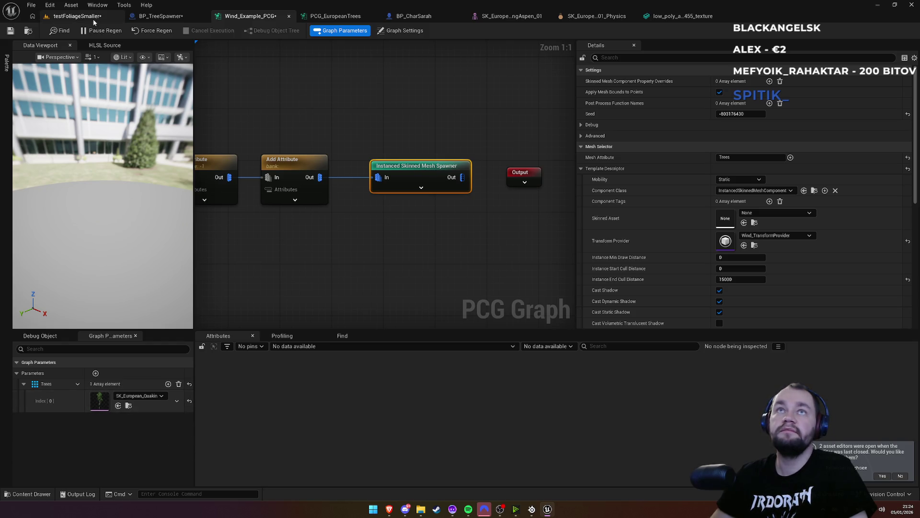
left_click(92, 18)
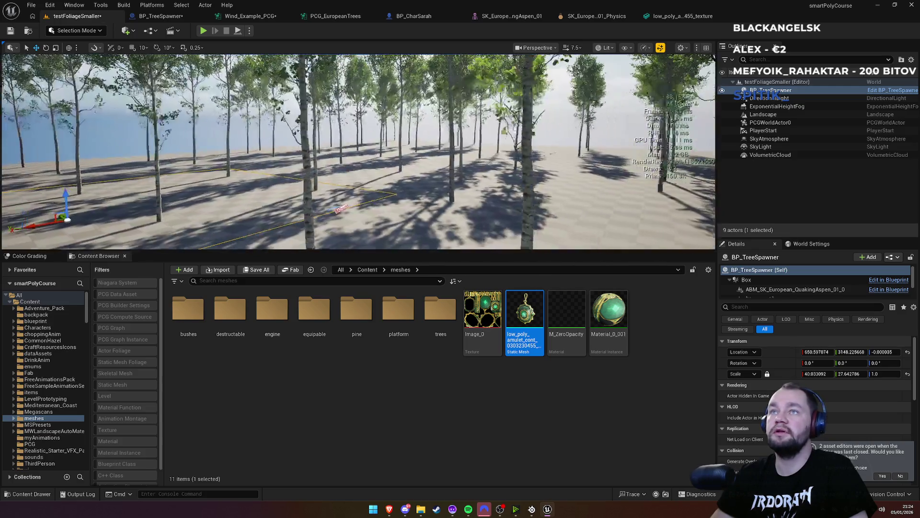
left_click(202, 32)
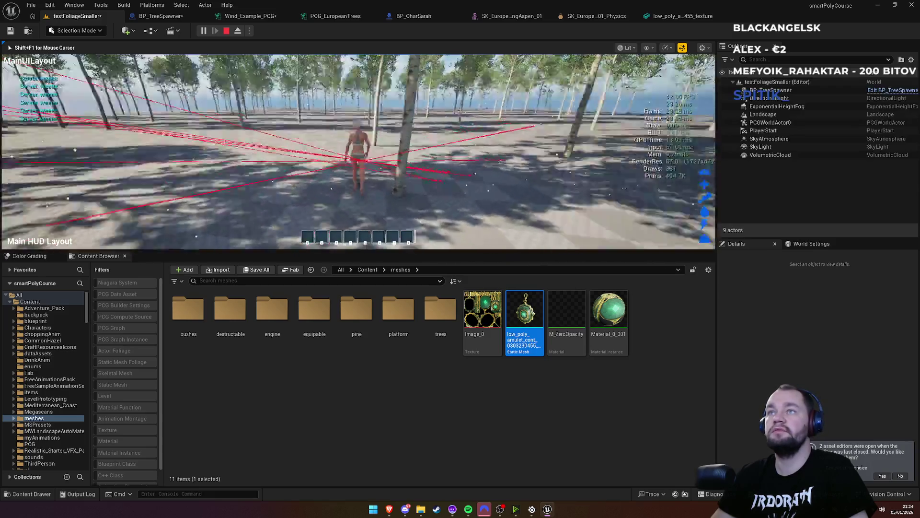
key("Escape")
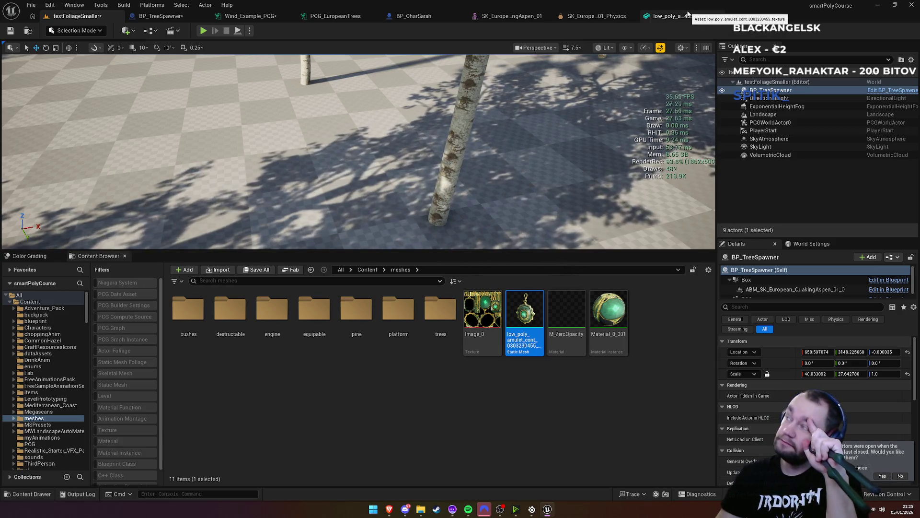
Step: In the aspen physics asset, keep Query and Physics collision and simple-as-complex collision complexity
left_click(675, 18)
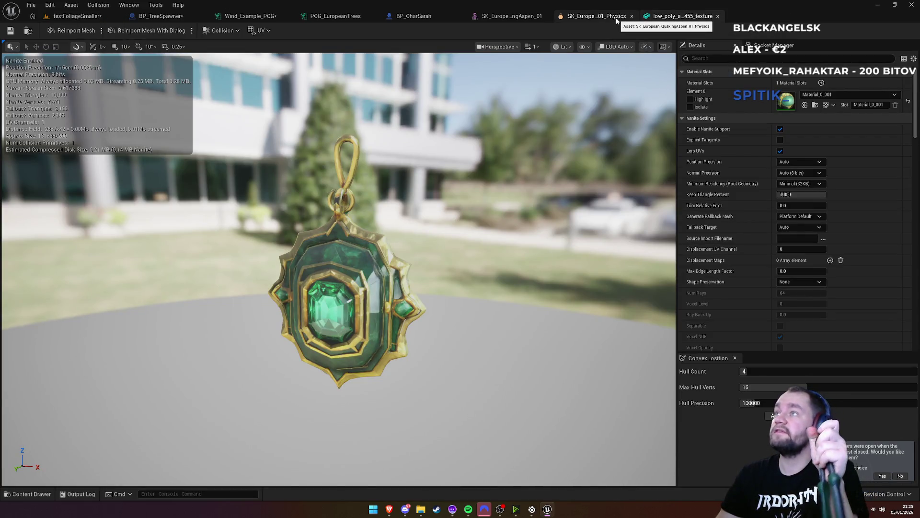
left_click(616, 17)
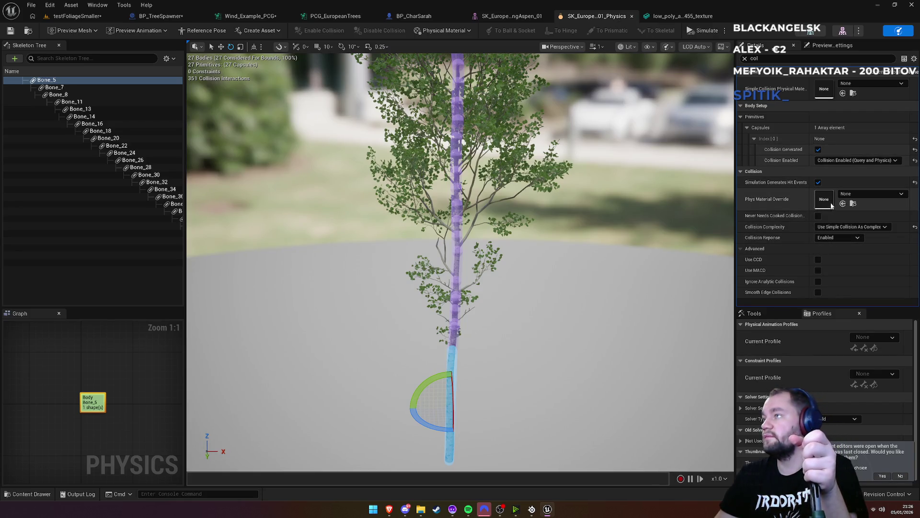
left_click(837, 161)
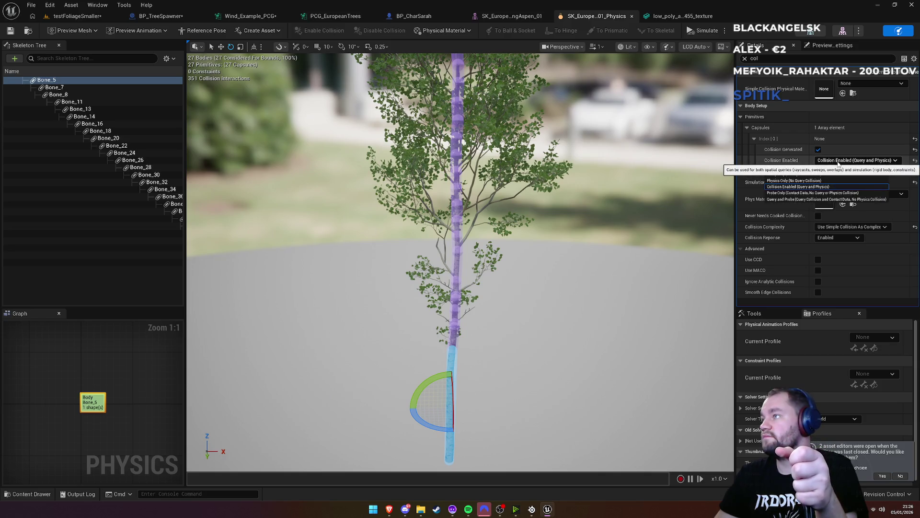
left_click(838, 163)
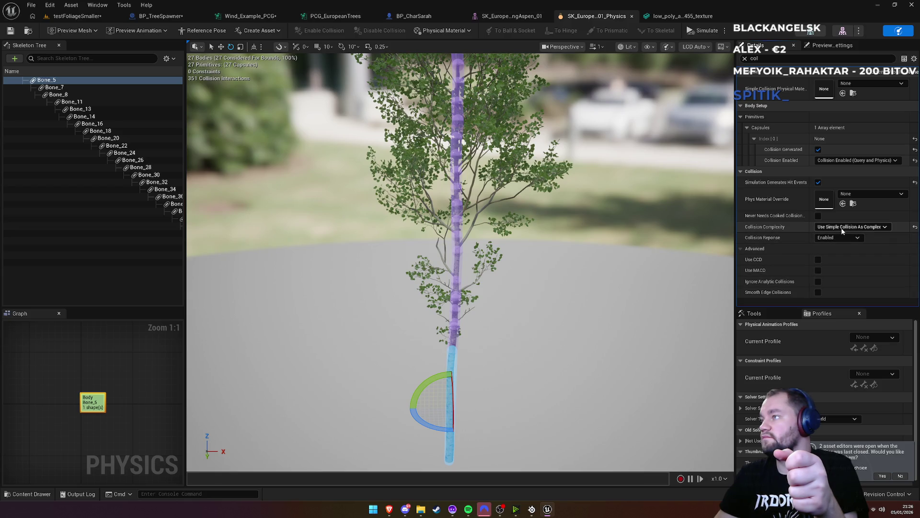
left_click(823, 226)
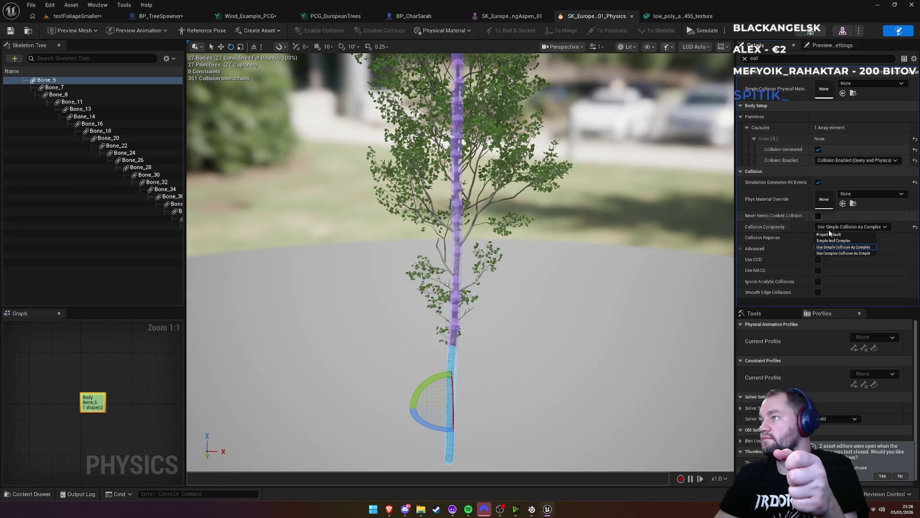
left_click(839, 227)
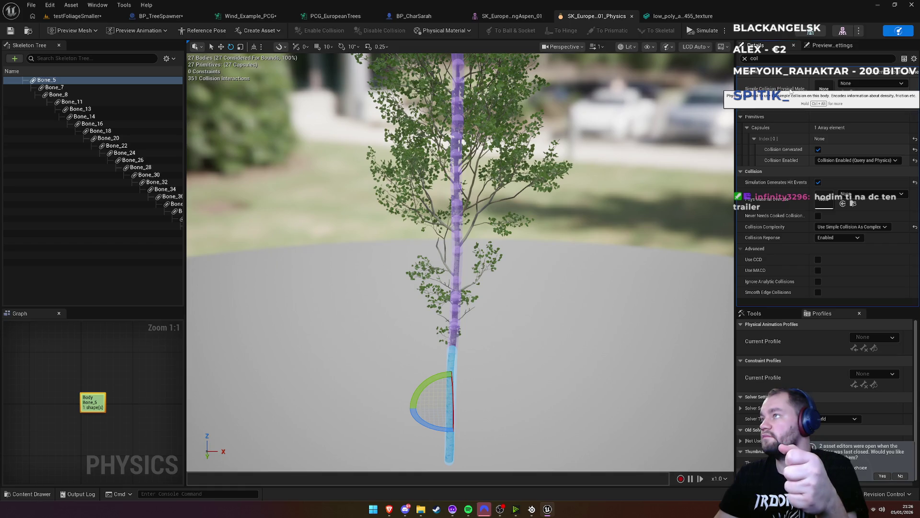
Step: Set the Simple Collision Physical Material to DefaultPhysicalMaterial, save all, and return to the level
left_click(851, 84)
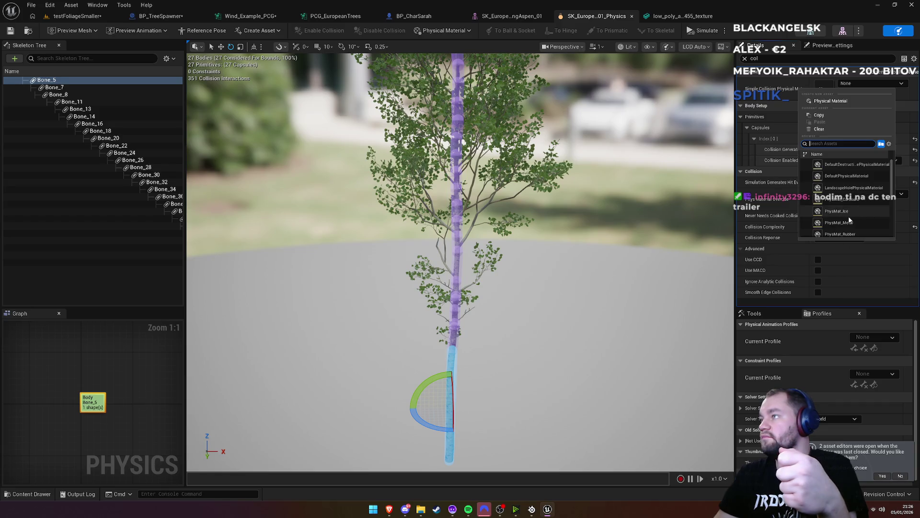
left_click(848, 176)
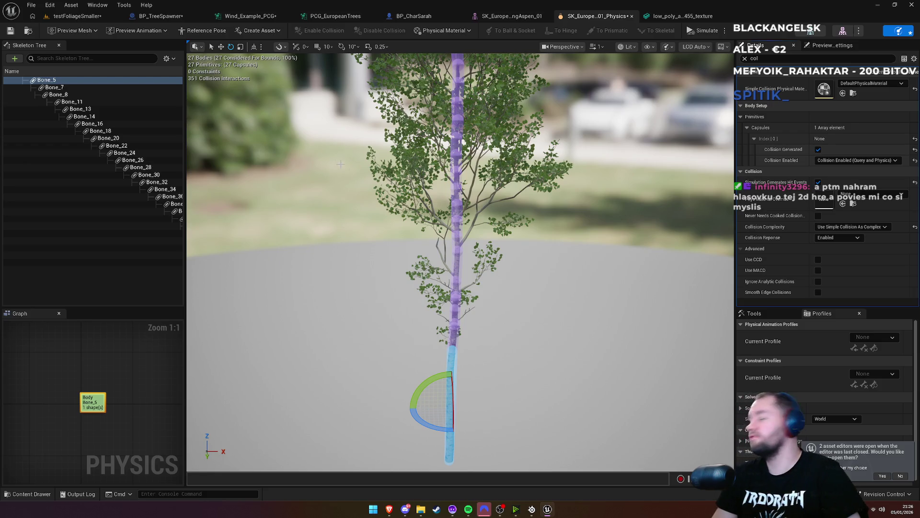
left_click_drag(427, 192, 499, 186)
key("ctrl+shift+s")
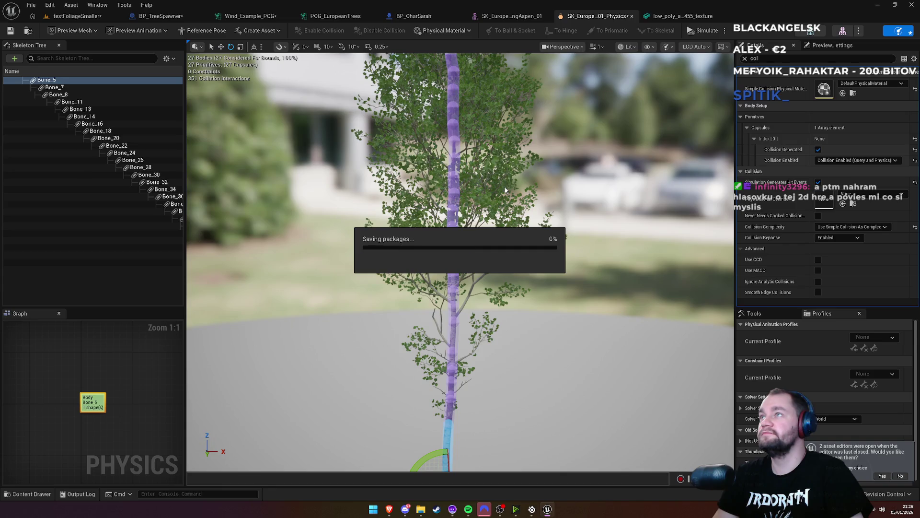
left_click(77, 16)
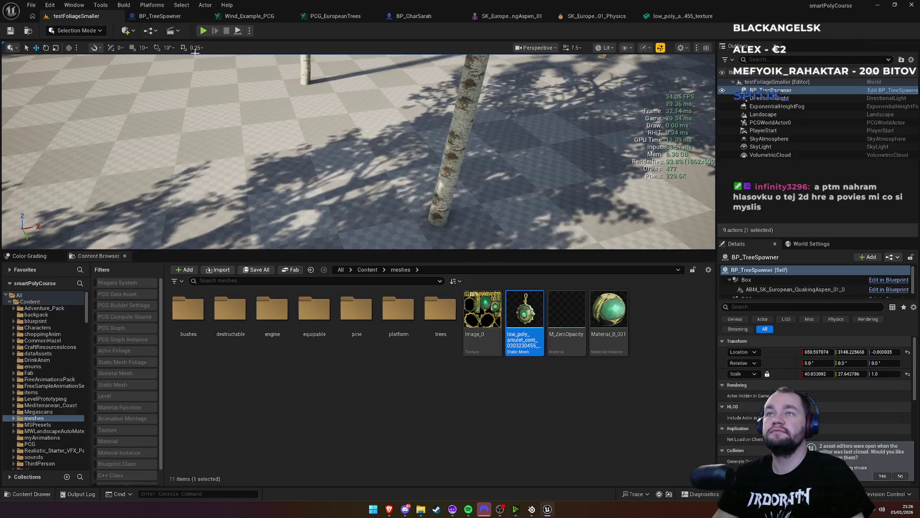
left_click(203, 31)
key("super")
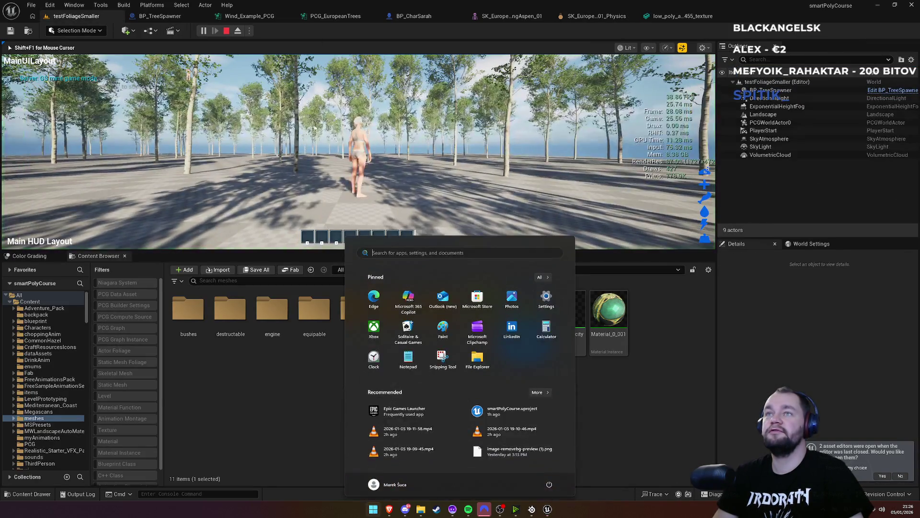
key("super")
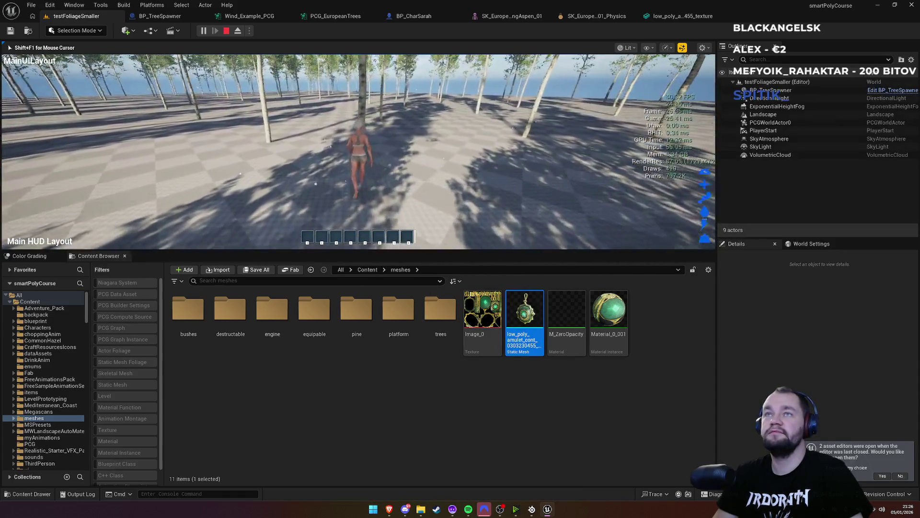
key("e")
key("e")
key("e")
key("e")
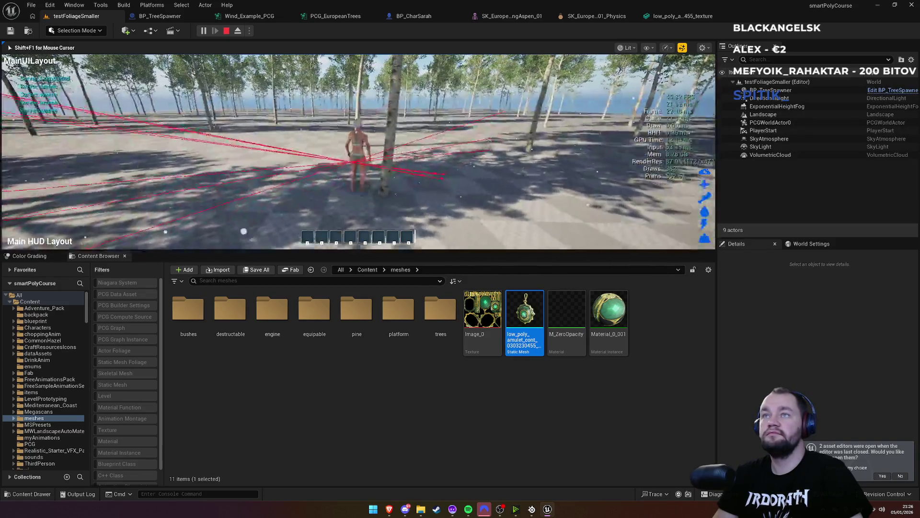
key("e")
key("e")
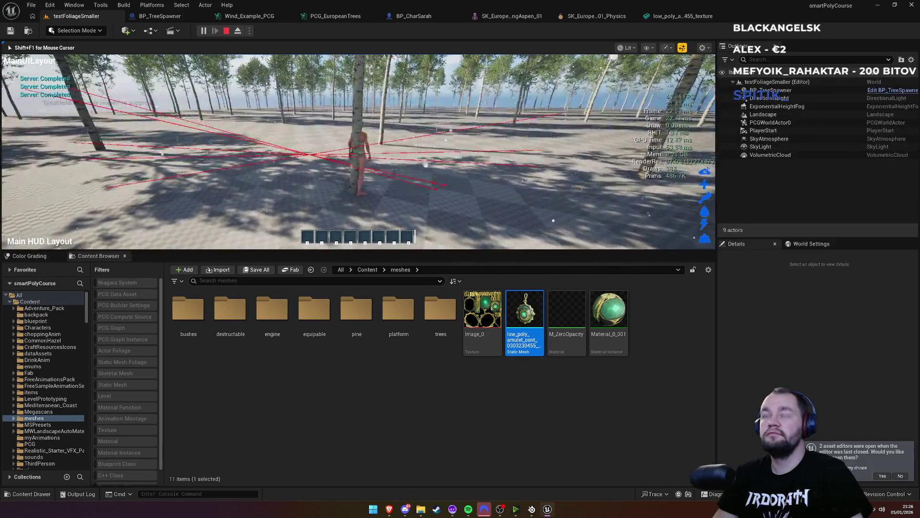
key("w")
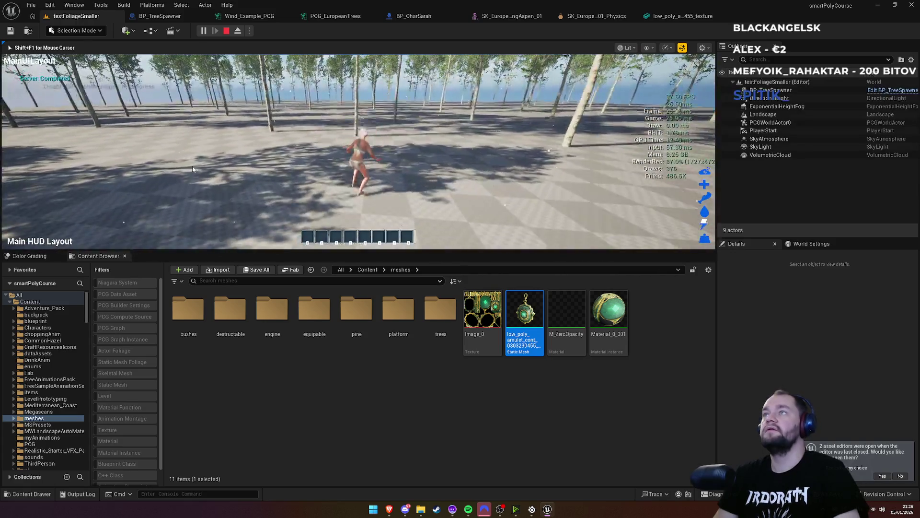
key("Escape")
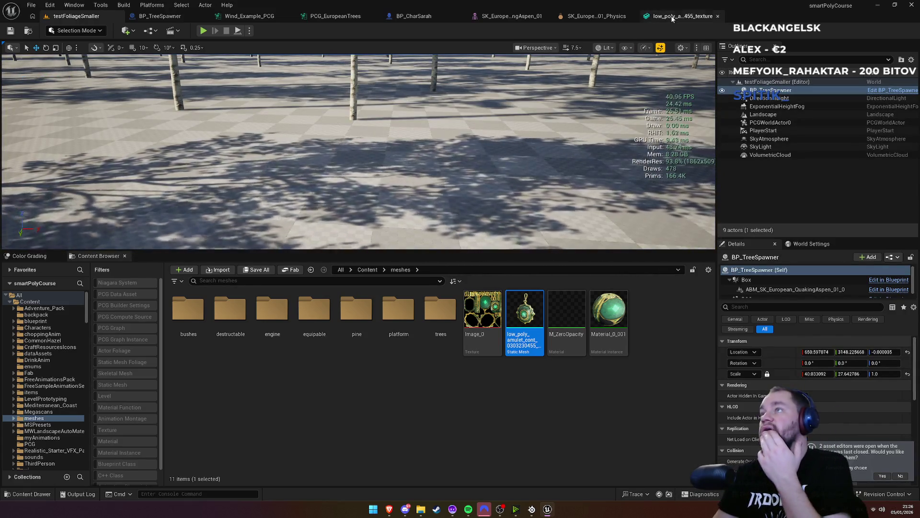
Step: Cycle through the aspen, BP_CharSarah and PCG graph tabs, scroll Wind_Example_PCG's details, then return to testFoliageSmaller
left_click(597, 16)
left_click(520, 19)
left_click(412, 16)
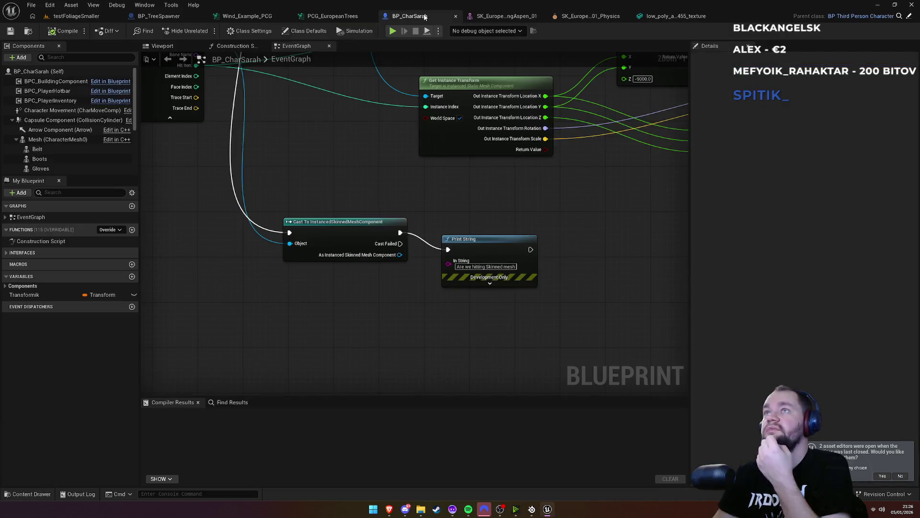
left_click(354, 17)
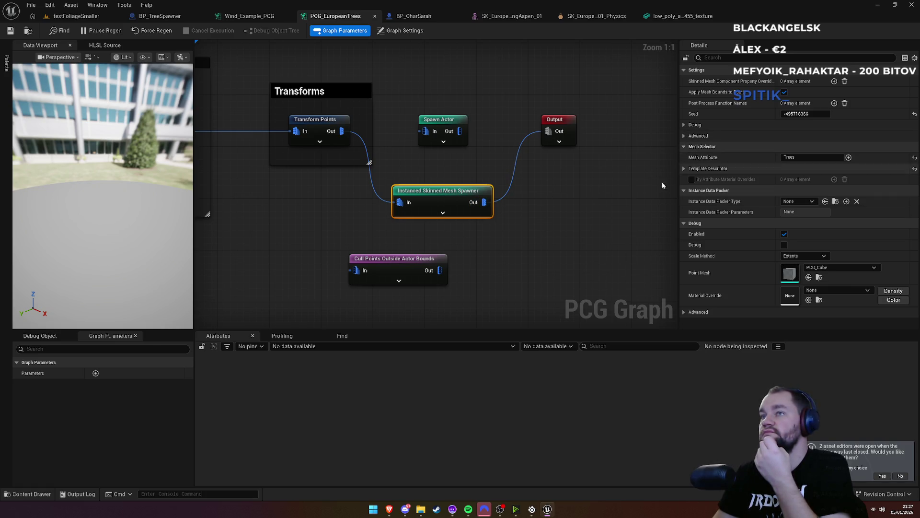
left_click(255, 16)
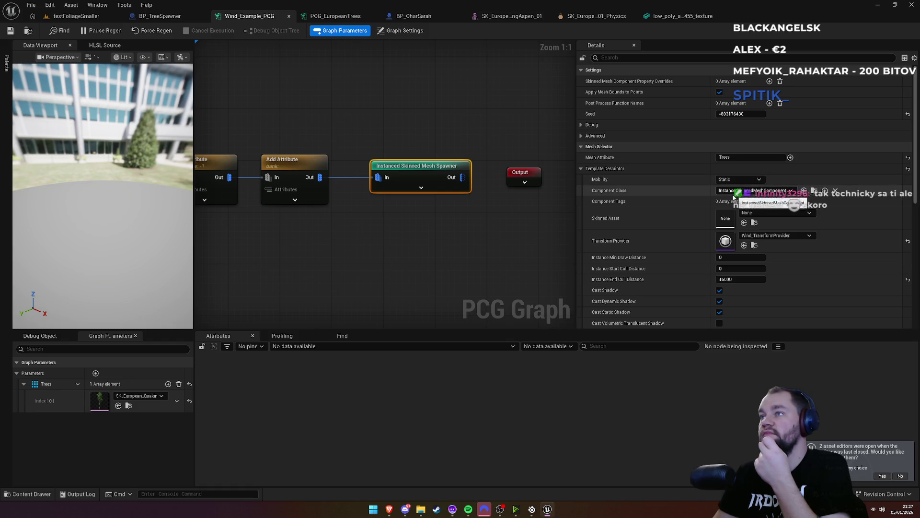
scroll(664, 260, "down", 2)
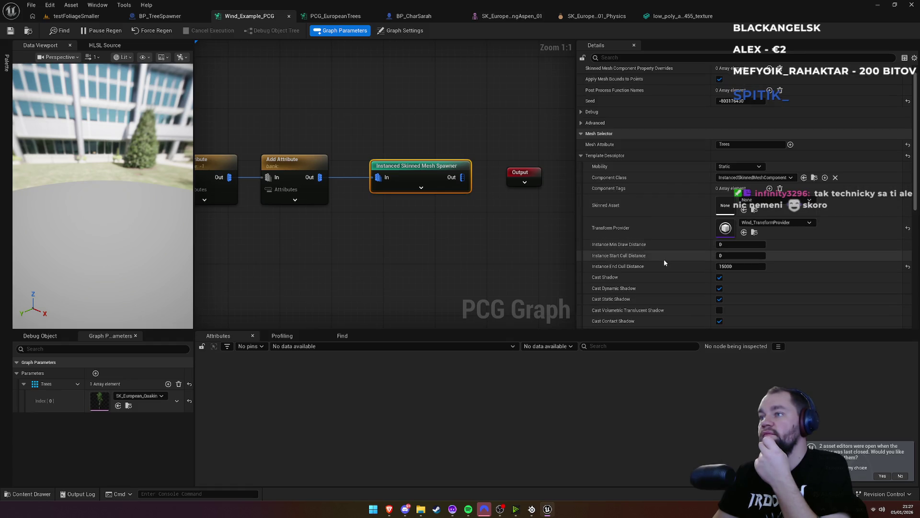
scroll(664, 261, "down", 5)
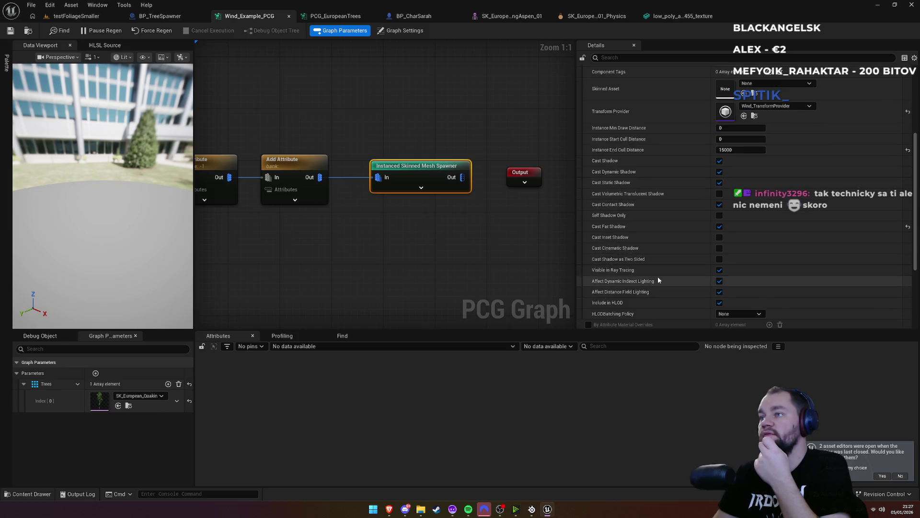
scroll(658, 274, "down", 1)
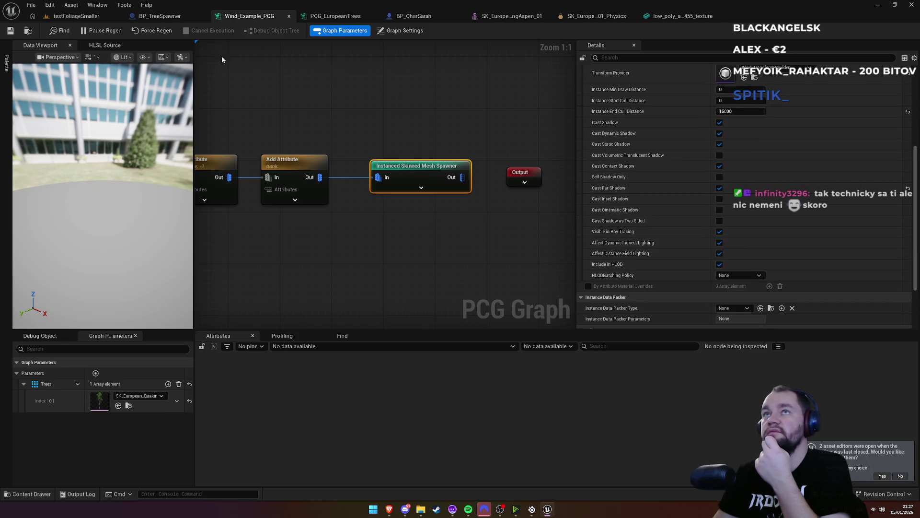
left_click(104, 18)
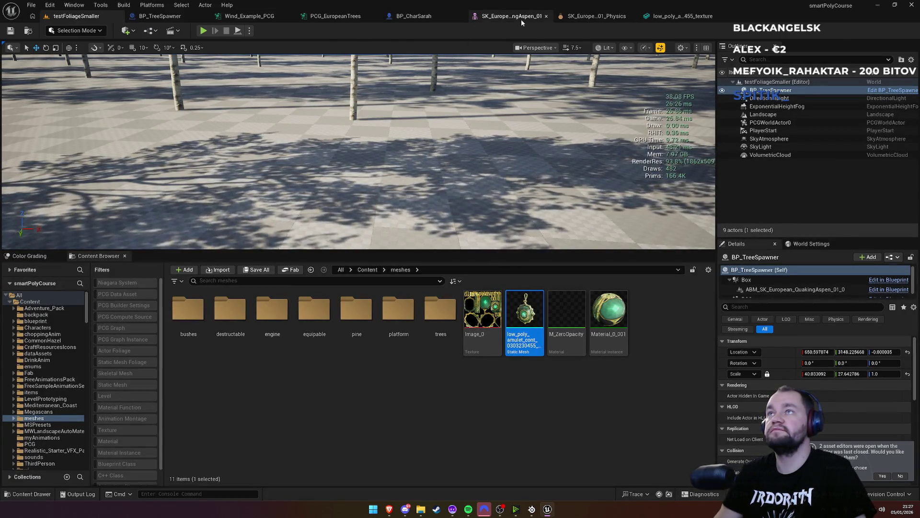
Step: Select PlayerStart in the Outliner and focus the viewport on it
left_click(508, 18)
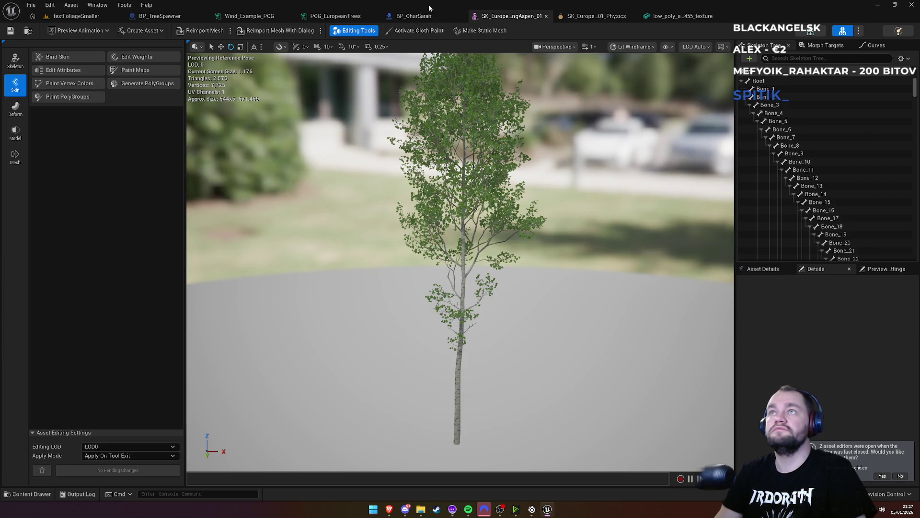
left_click(29, 32)
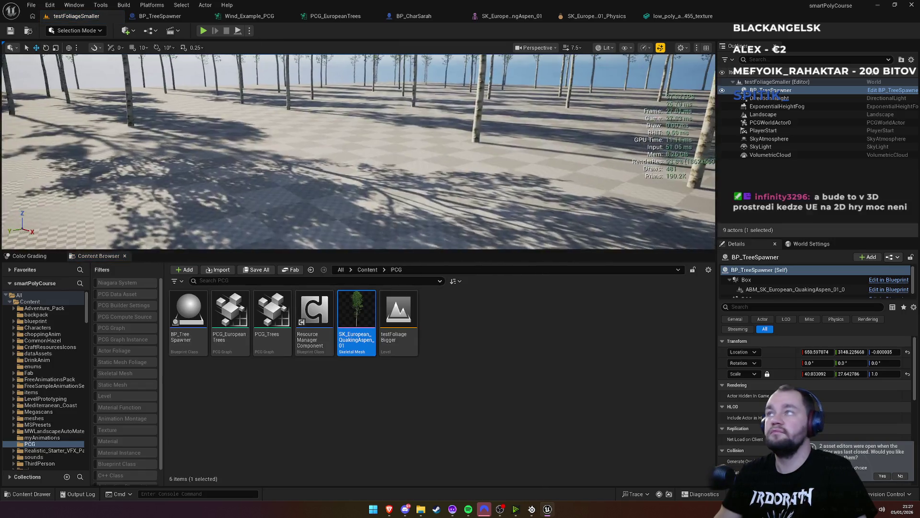
left_click(775, 130)
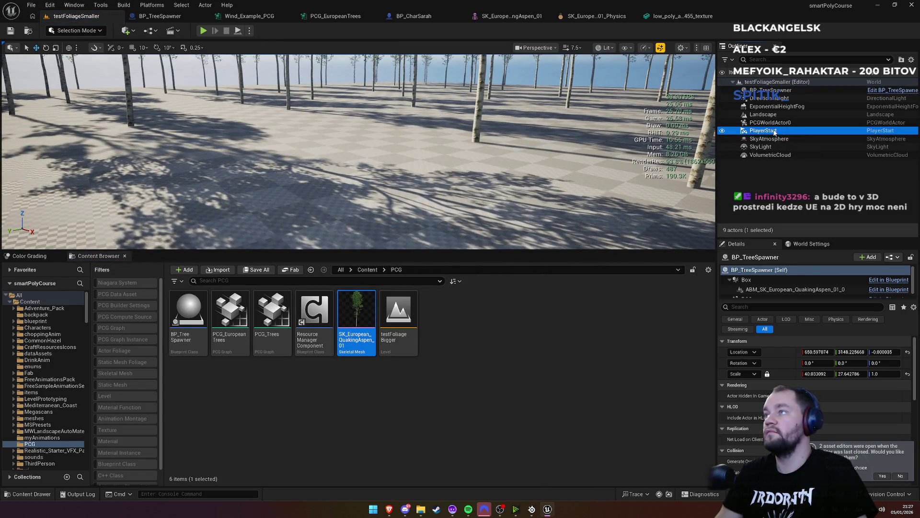
double_click(762, 131)
mouse_move(357, 316)
left_mouse_down()
mouse_move(406, 158)
mouse_move(379, 158)
mouse_move(370, 278)
mouse_move(349, 322)
mouse_move(359, 319)
left_mouse_up()
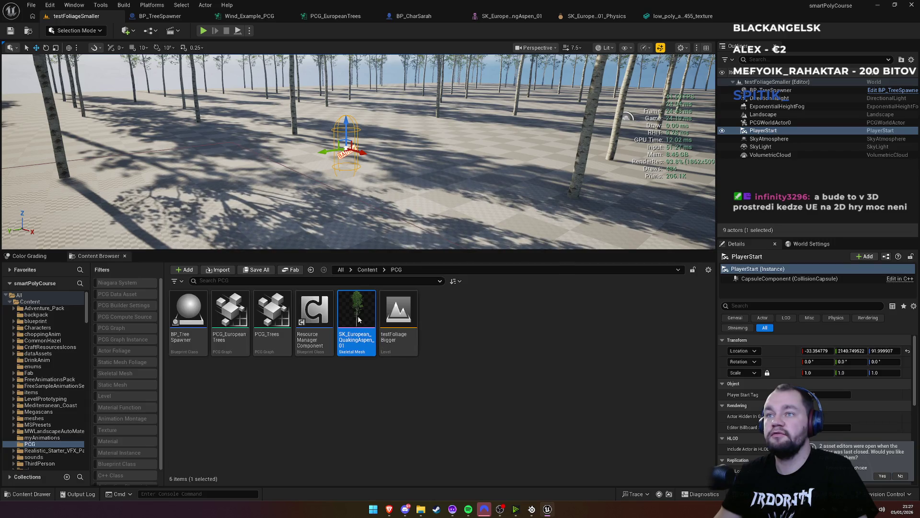
Step: Drag SK_European_QuakingAspen_01 into the viewport beside the player start and start Play
left_click(562, 19)
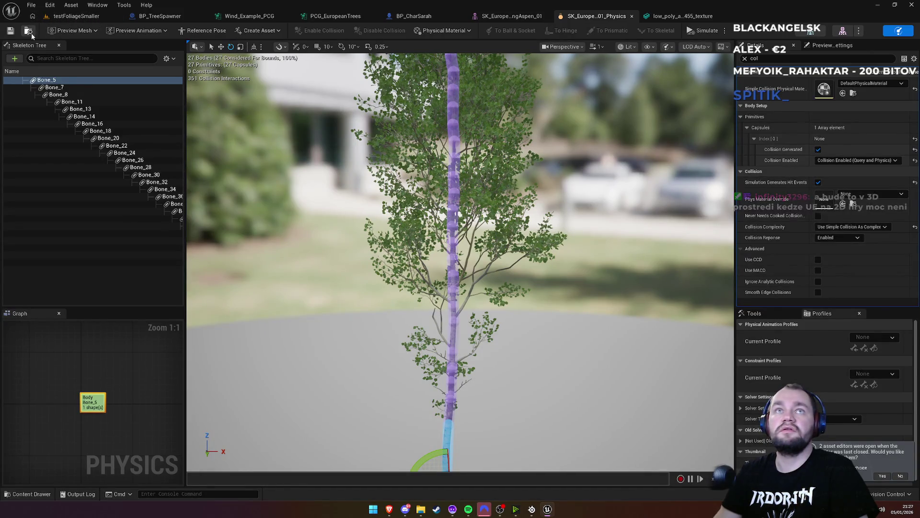
left_click(29, 32)
left_click(398, 326)
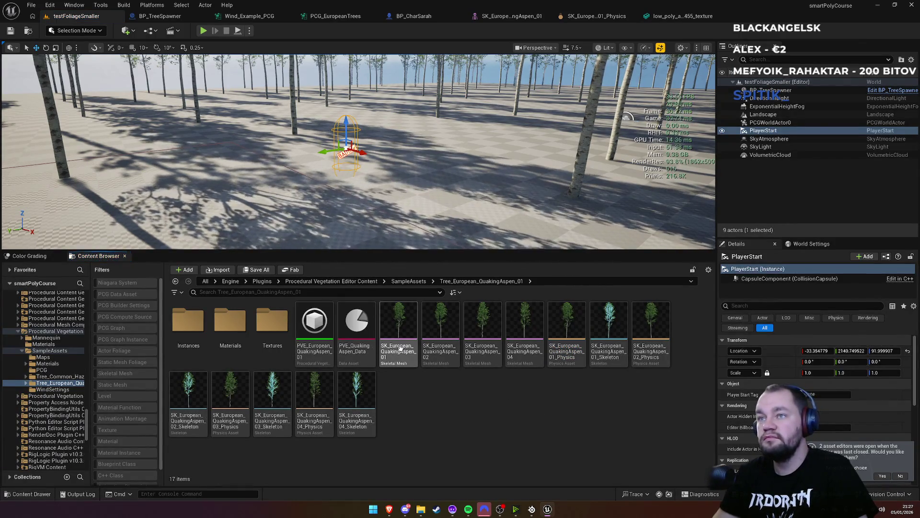
left_click_drag(365, 149, 382, 172)
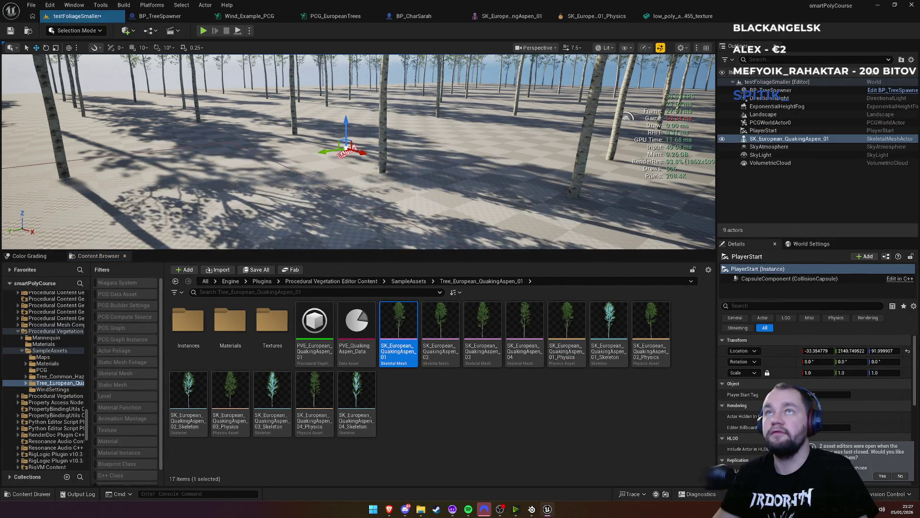
left_click(203, 34)
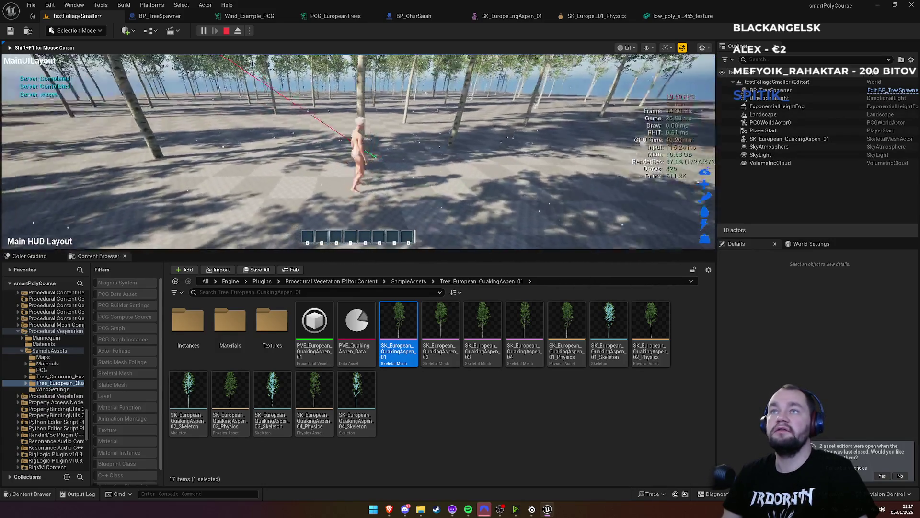
Step: Walk the character to the placed aspen, stop playing with Esc, and open PCG_EuropeanTrees
key("w")
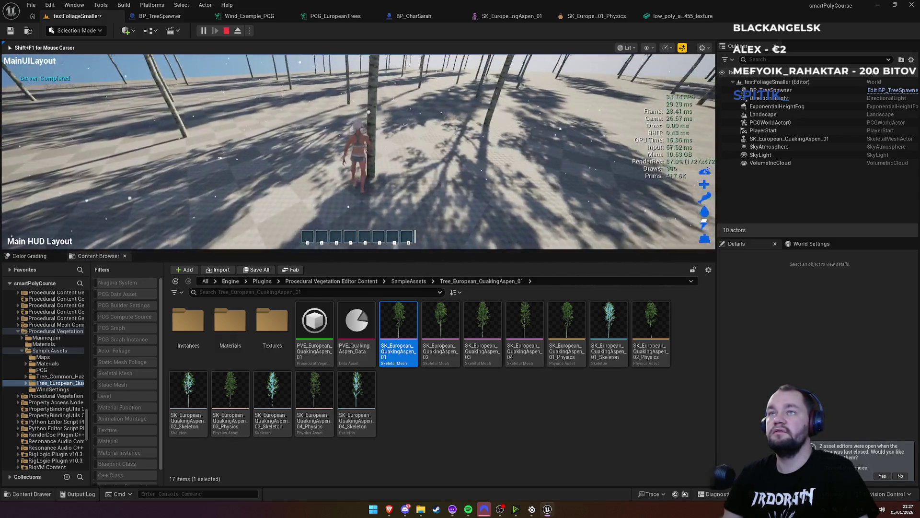
key("Escape")
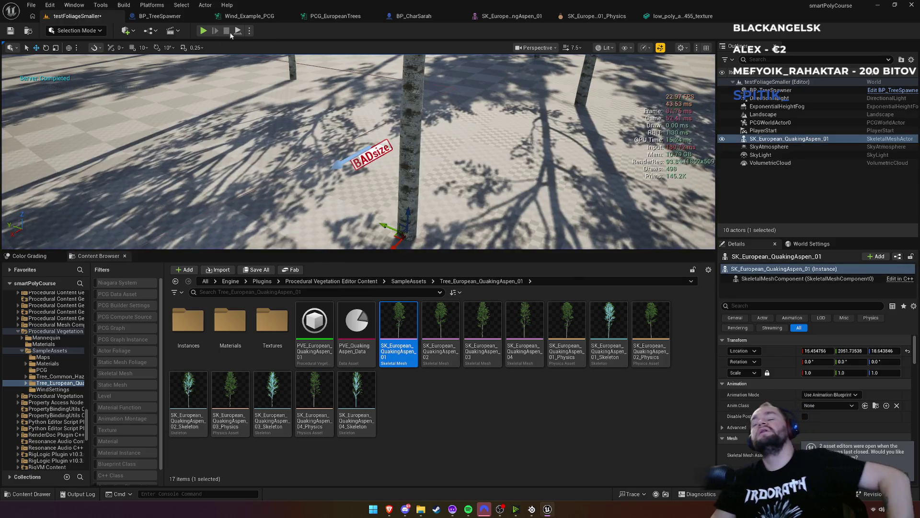
left_click(336, 15)
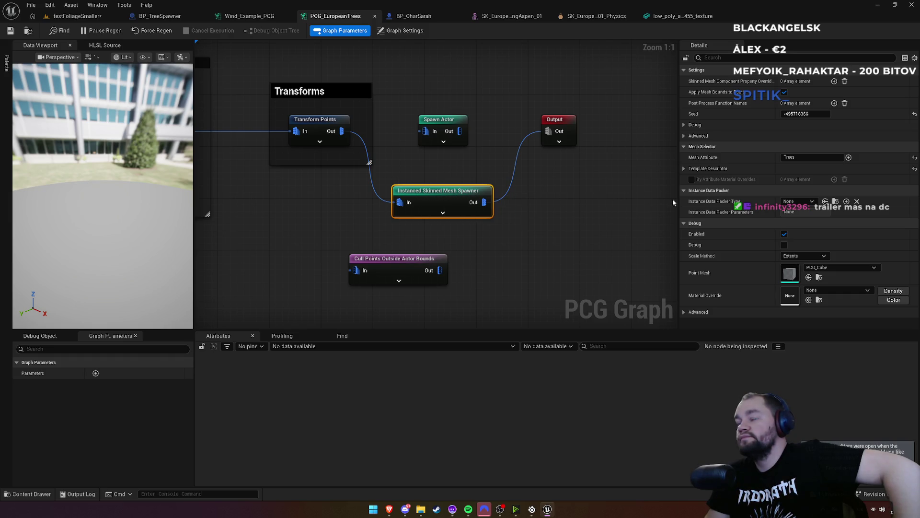
Step: In the 'PCG, spawn skinned mesh, no collision' thread, highlight the reply about spawning static meshes at the same points
mouse_move(388, 509)
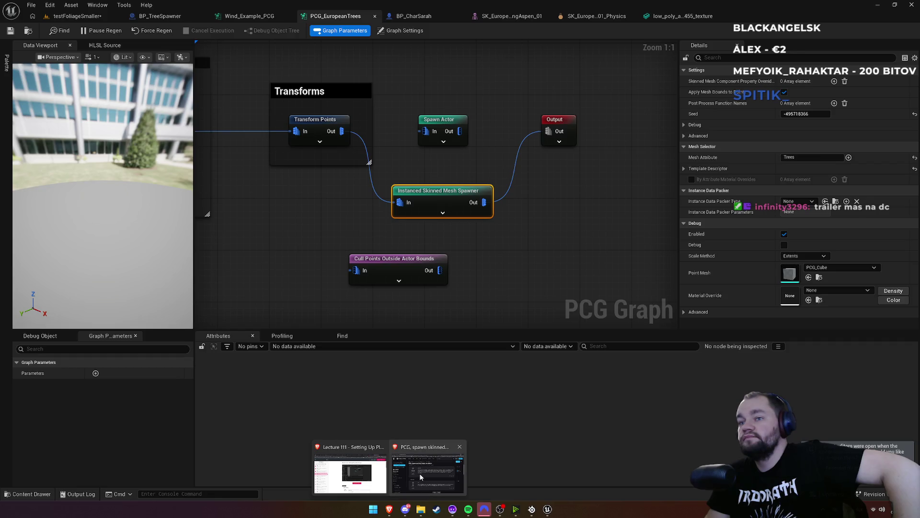
left_click(422, 471)
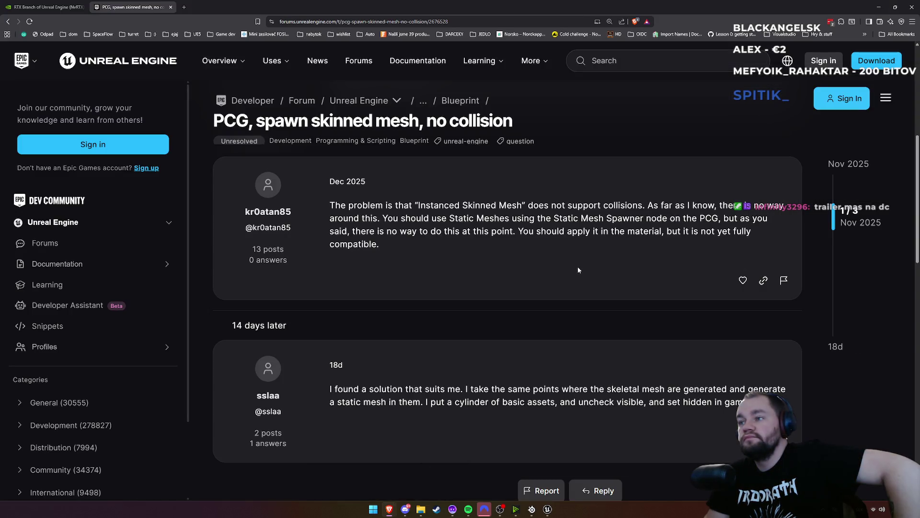
mouse_move(360, 390)
left_mouse_down()
mouse_move(491, 401)
mouse_move(696, 382)
left_mouse_up()
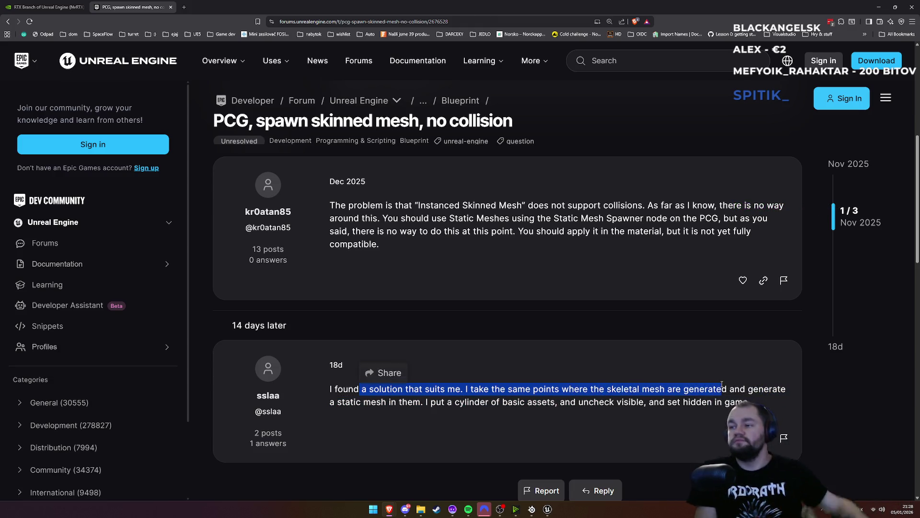
mouse_move(724, 385)
left_mouse_down()
mouse_move(463, 389)
mouse_move(420, 406)
left_mouse_up()
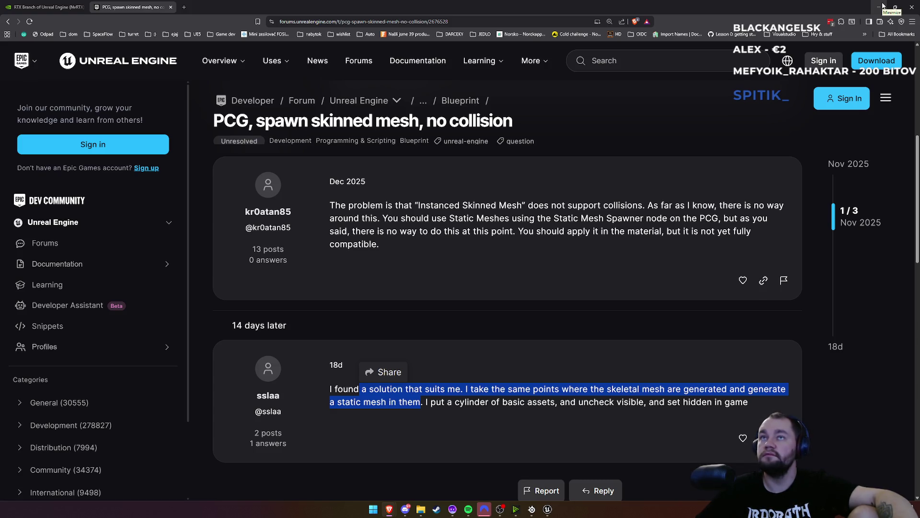
left_click(880, 6)
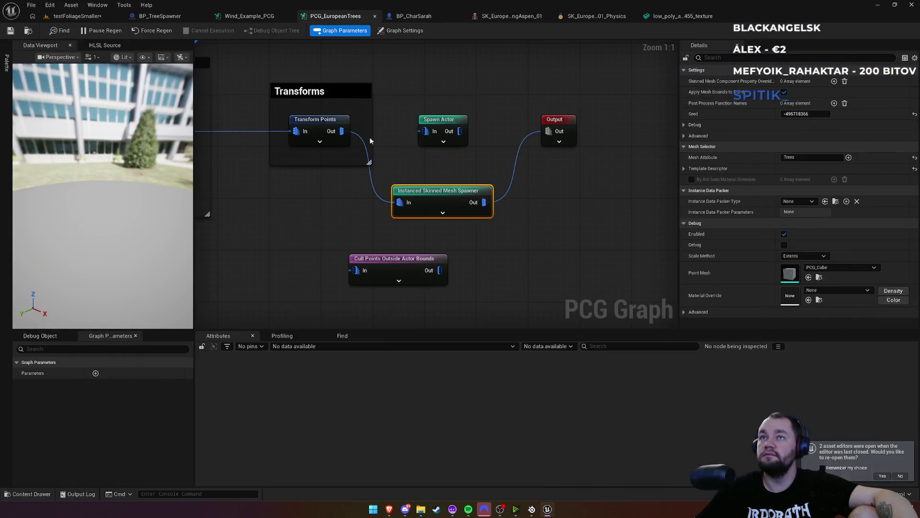
Step: Inspect BP_CharSarah's instance transform nodes, InstancedStaticMeshComponent and skinned-mesh casts, hit result and trace nodes
left_click(77, 16)
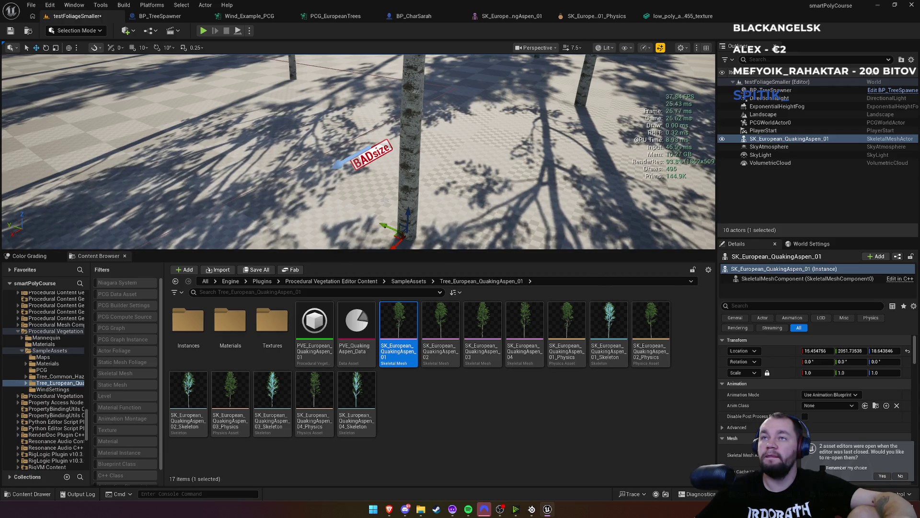
left_click(415, 17)
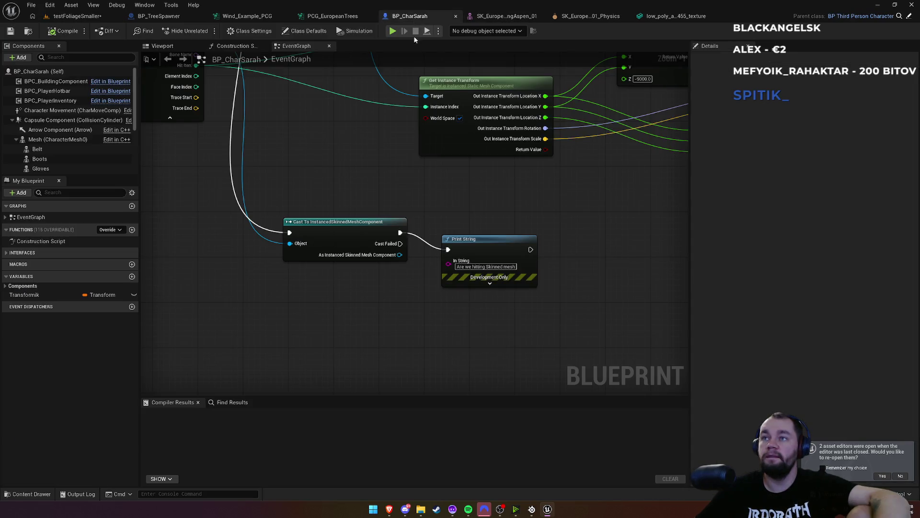
scroll(270, 301, "down", 3)
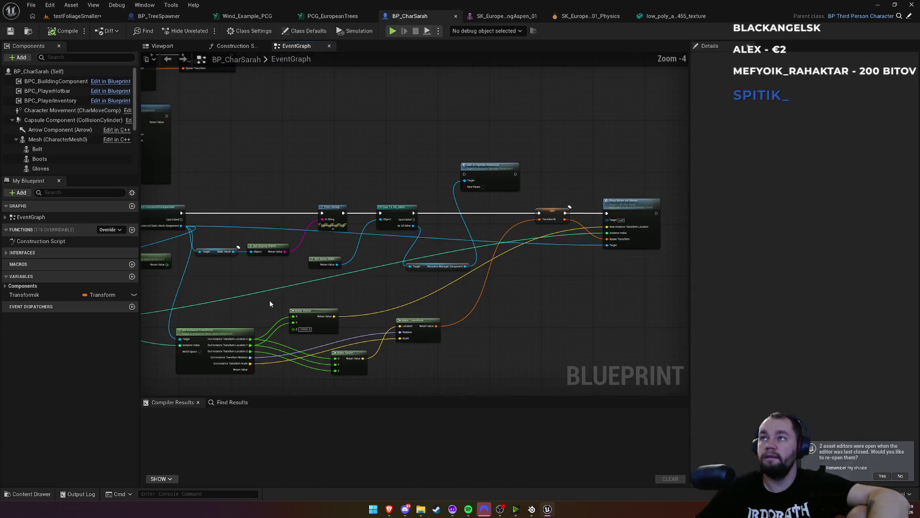
scroll(442, 245, "up", 3)
mouse_move(367, 302)
left_mouse_down()
mouse_move(393, 302)
mouse_move(447, 234)
mouse_move(375, 222)
mouse_move(527, 247)
left_mouse_up()
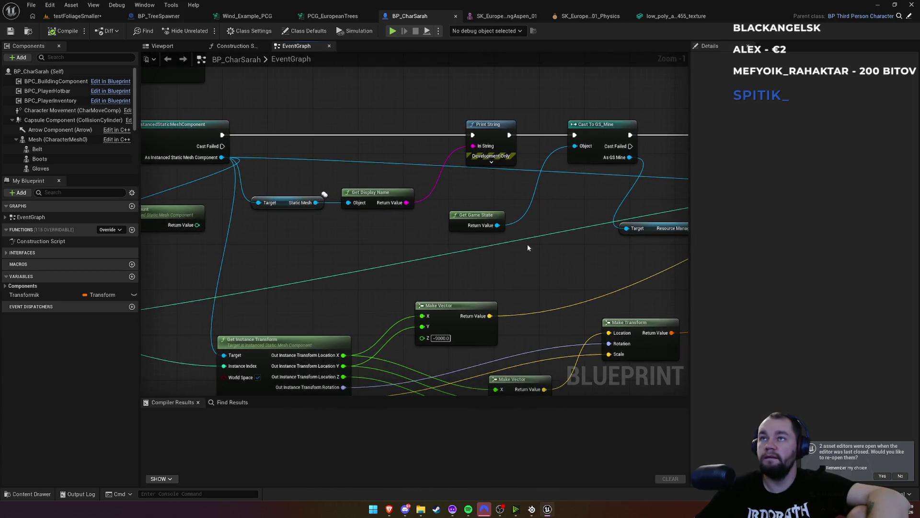
left_click_drag(359, 274, 445, 250)
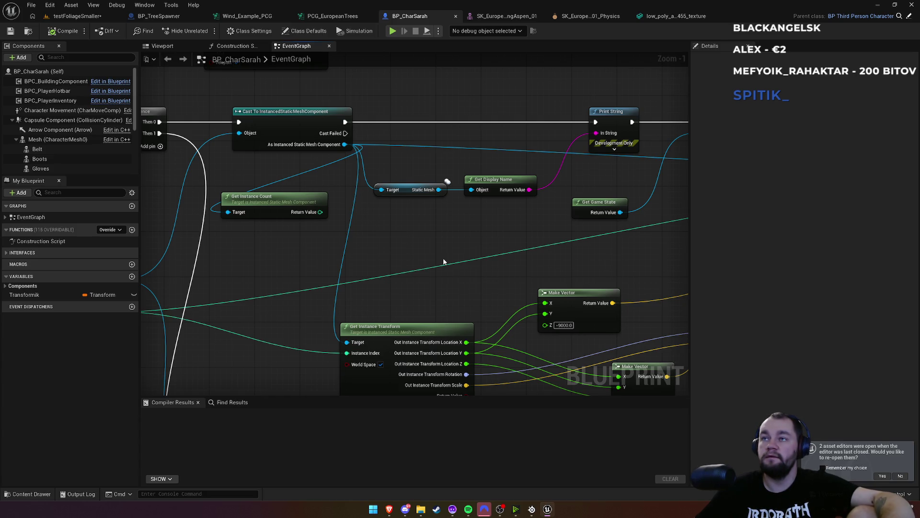
mouse_move(378, 251)
left_mouse_down()
mouse_move(407, 212)
mouse_move(446, 76)
left_mouse_up()
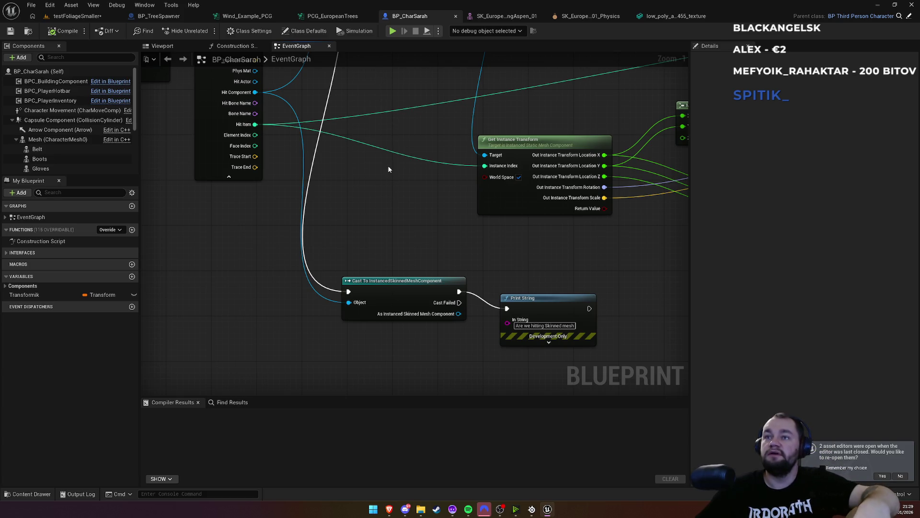
left_click_drag(391, 169, 426, 222)
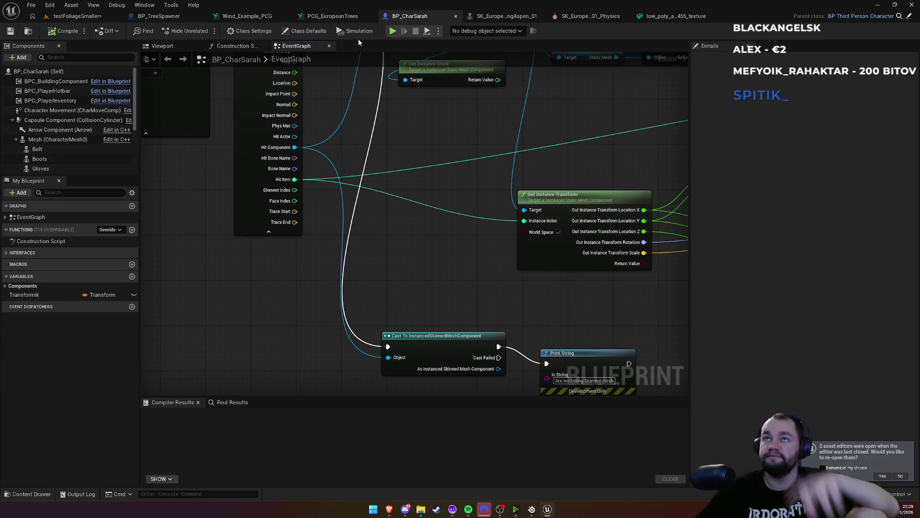
left_click(337, 20)
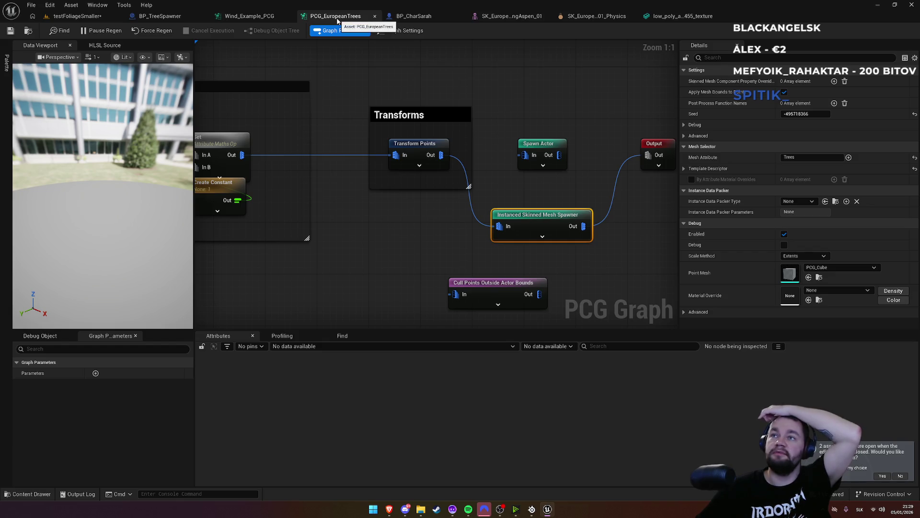
Step: Glance over the PCG graph and the testFoliageSmaller forest level before switching to the browser
left_click_drag(365, 102, 482, 112)
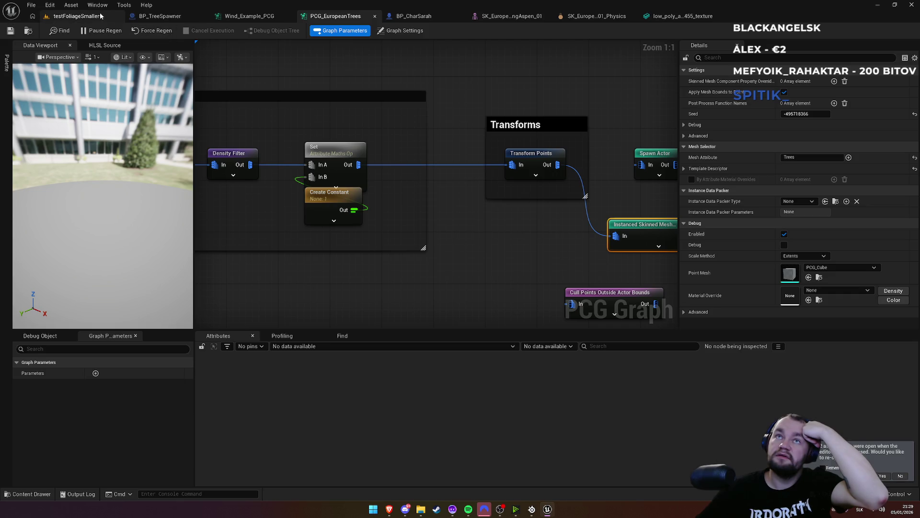
left_click(77, 16)
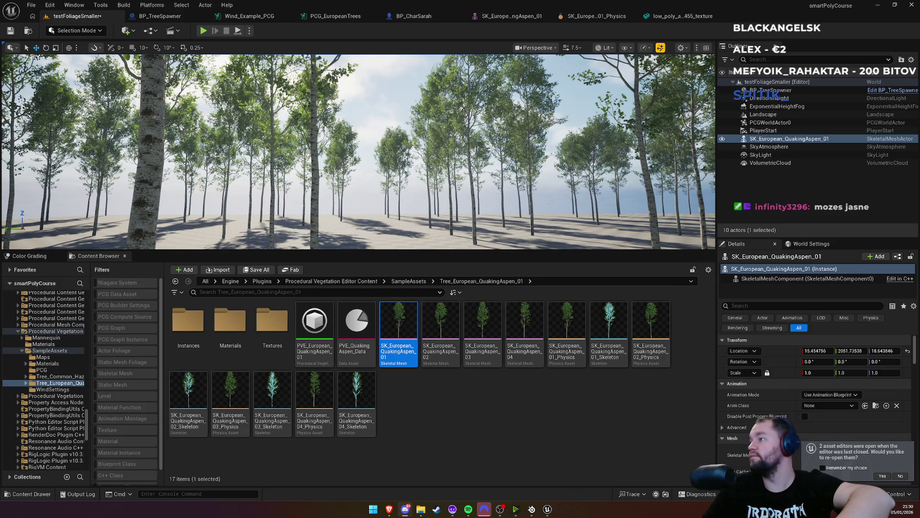
key("alt+Tab")
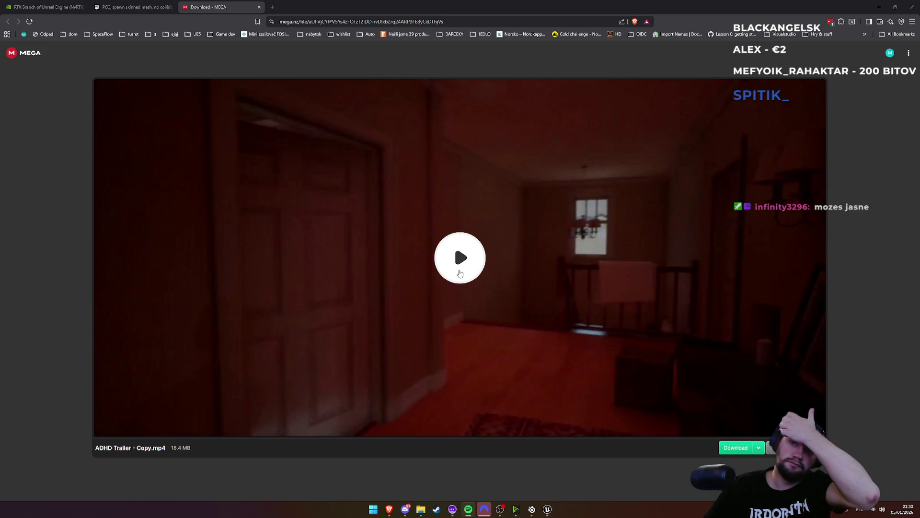
left_click(460, 273)
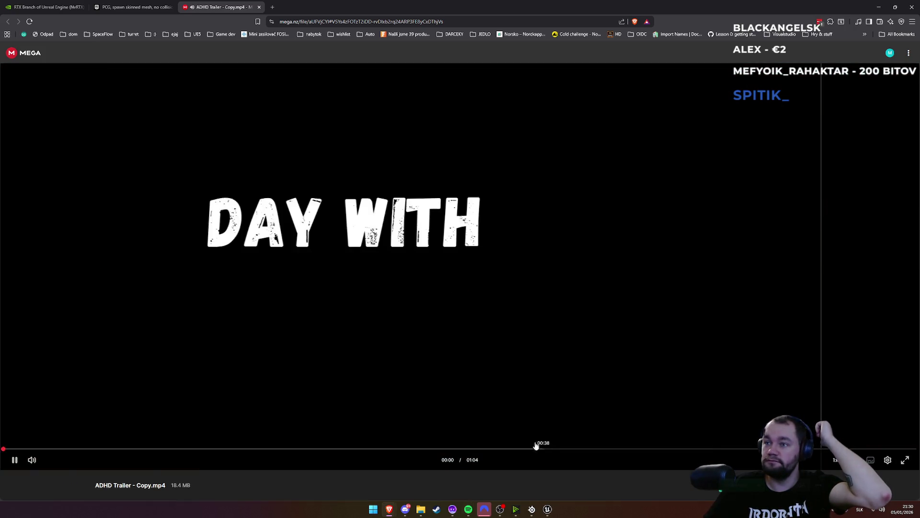
left_click(905, 460)
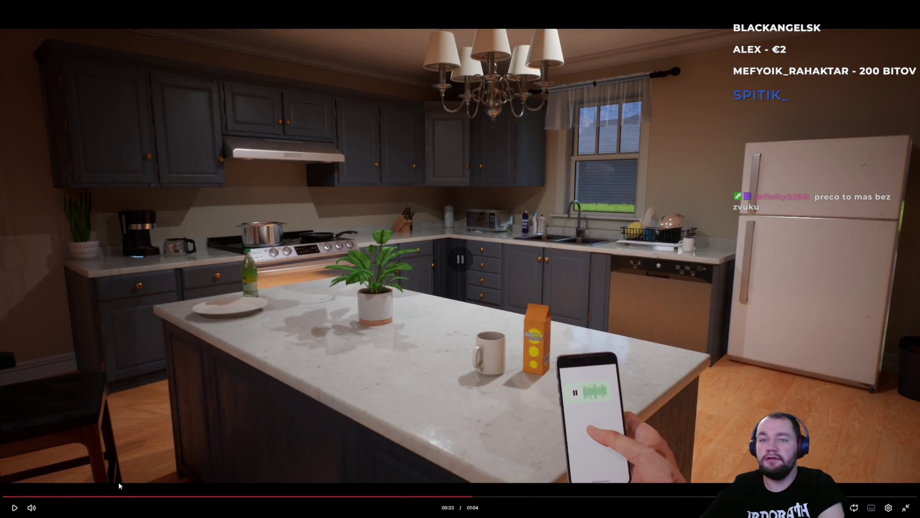
left_click(5, 497)
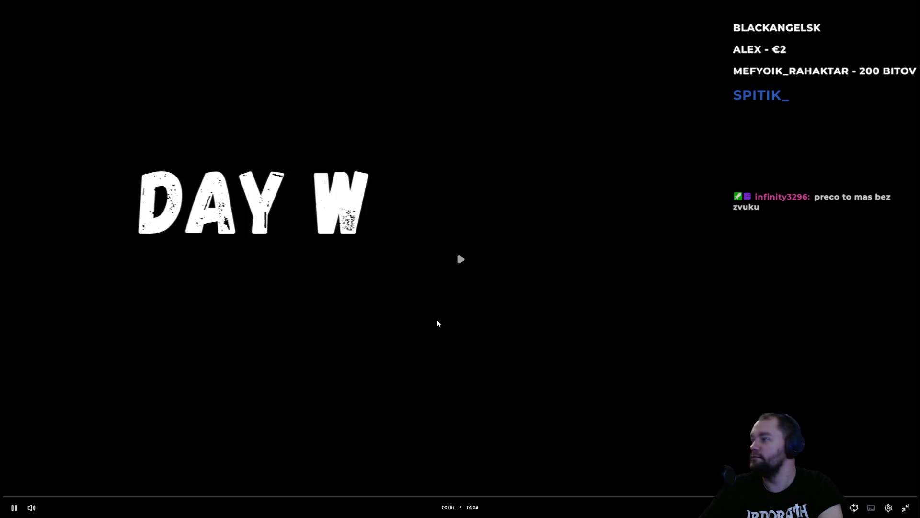
left_click(372, 368)
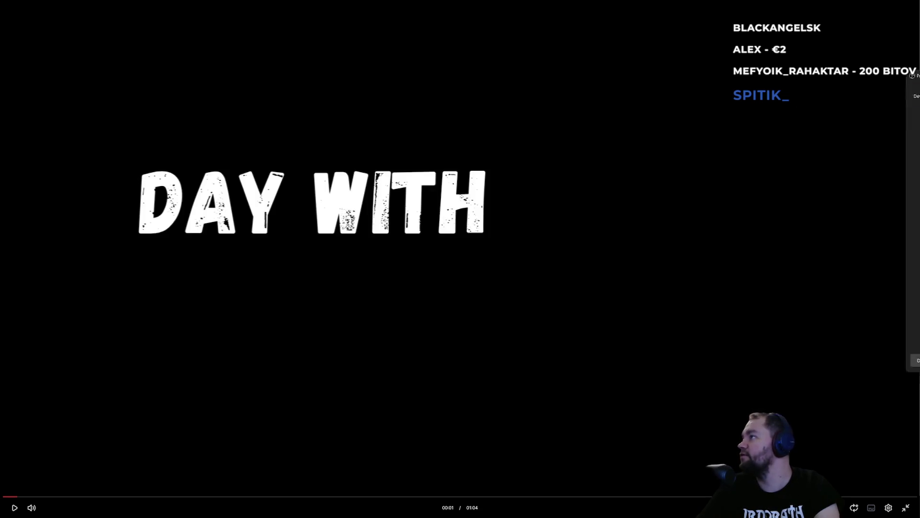
left_click(580, 145)
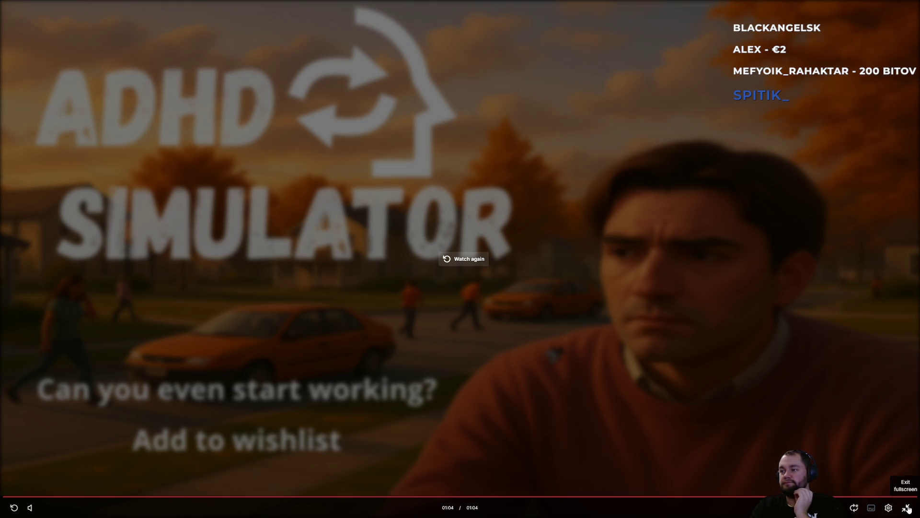
left_click(421, 497)
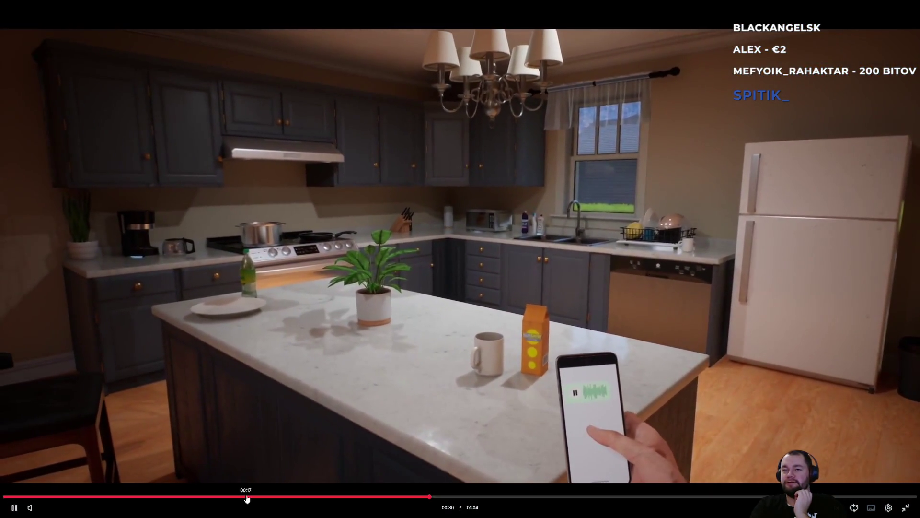
Step: Rewind the trailer to the hallway shot, exit fullscreen, pause it and close the MEGA tab
left_click(246, 497)
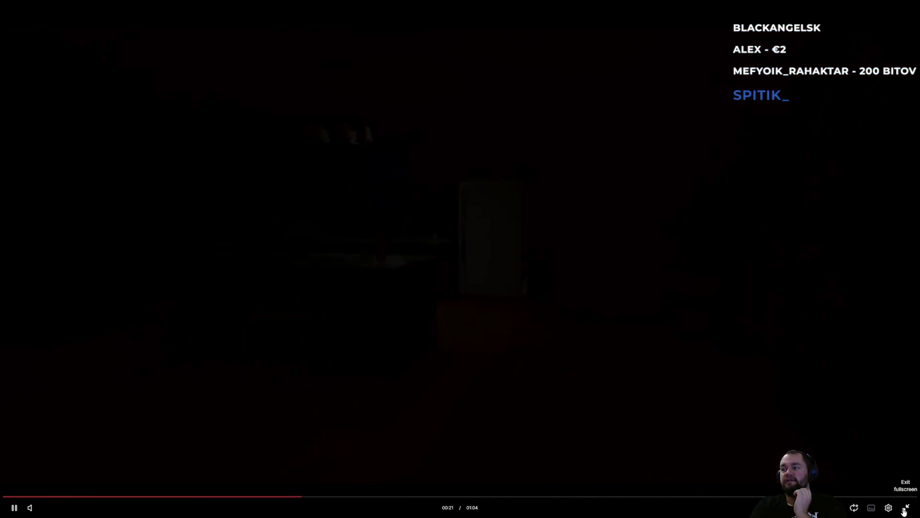
key("Escape")
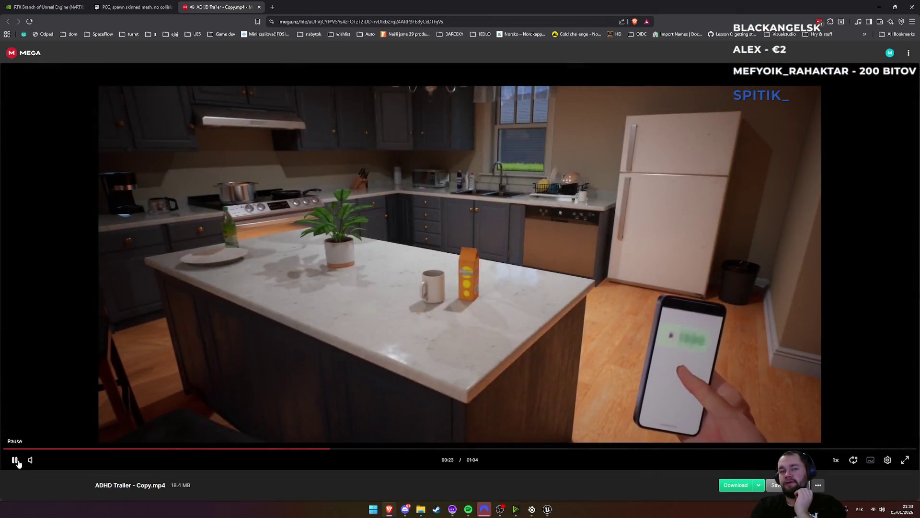
left_click(15, 460)
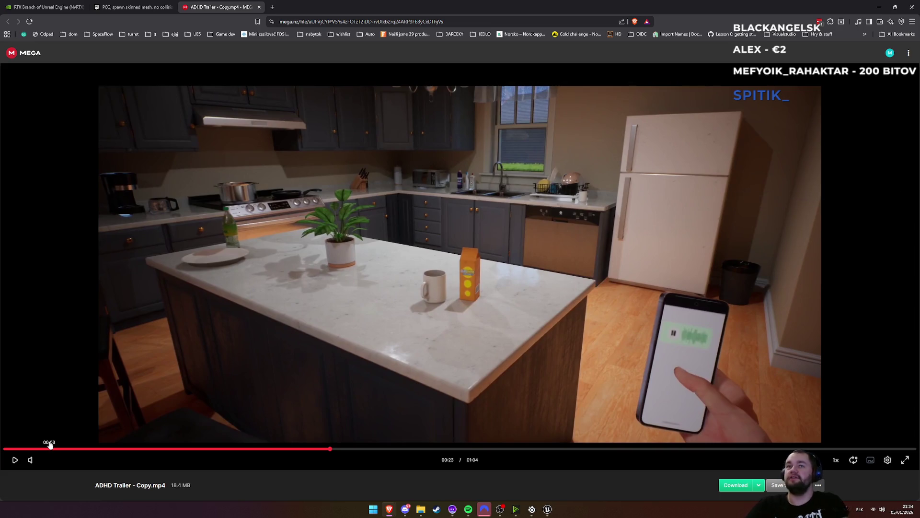
middle_click(235, 7)
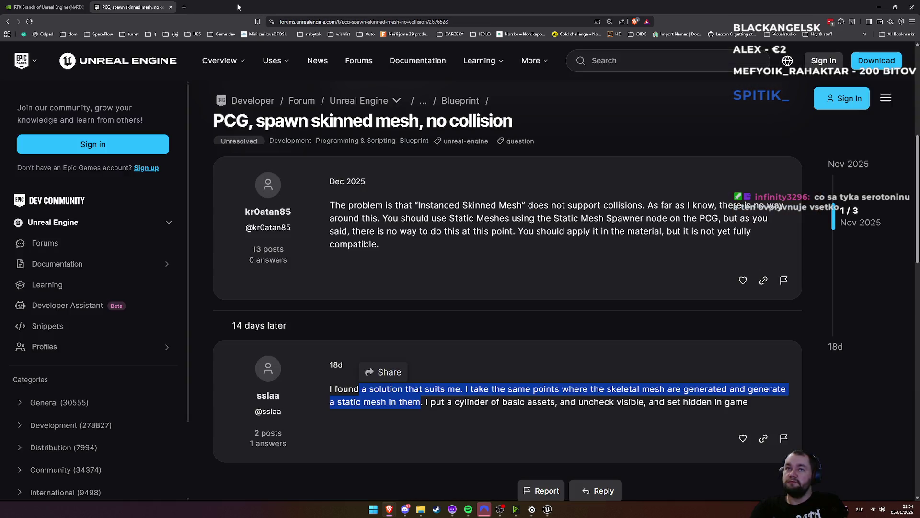
Step: Minimize the browser and bring the Unreal editor to the front
left_click(879, 6)
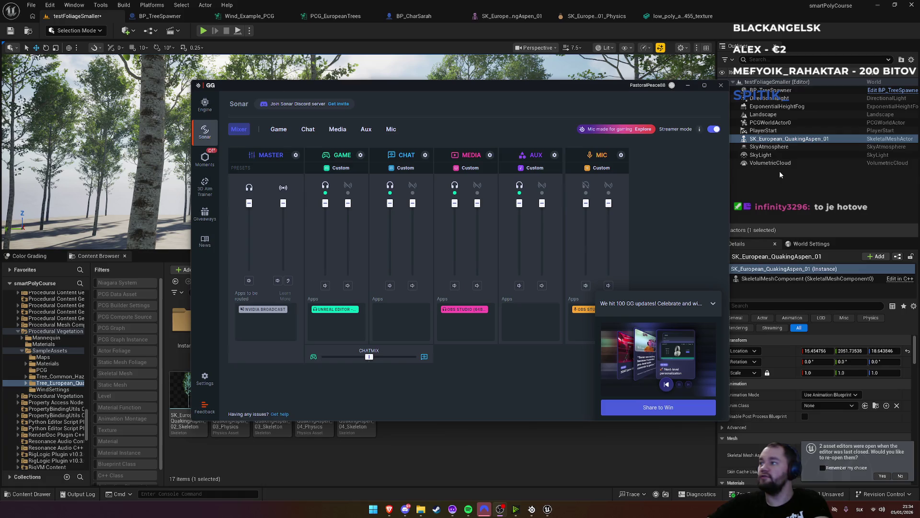
left_click(772, 13)
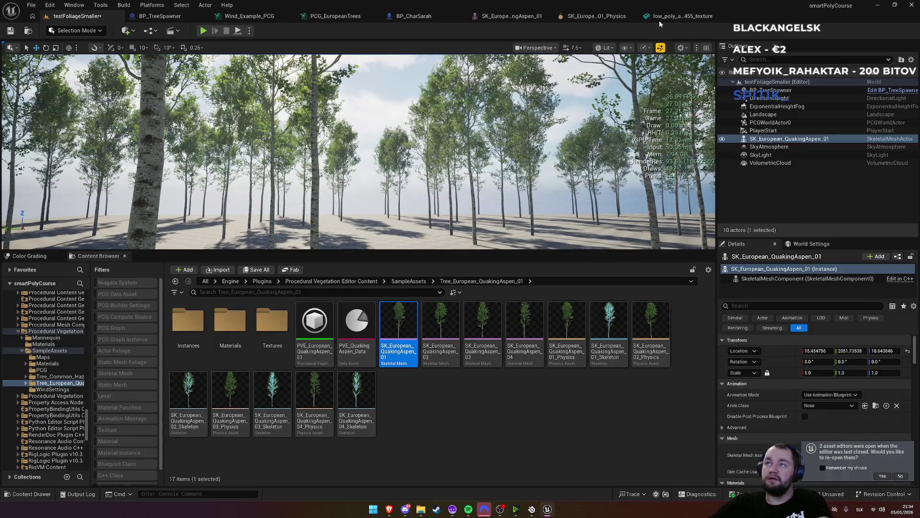
Step: In Wind_Example_PCG's spawner, check the packer and mobility options, leaving packer None and mobility Static
key("ctrl+Tab")
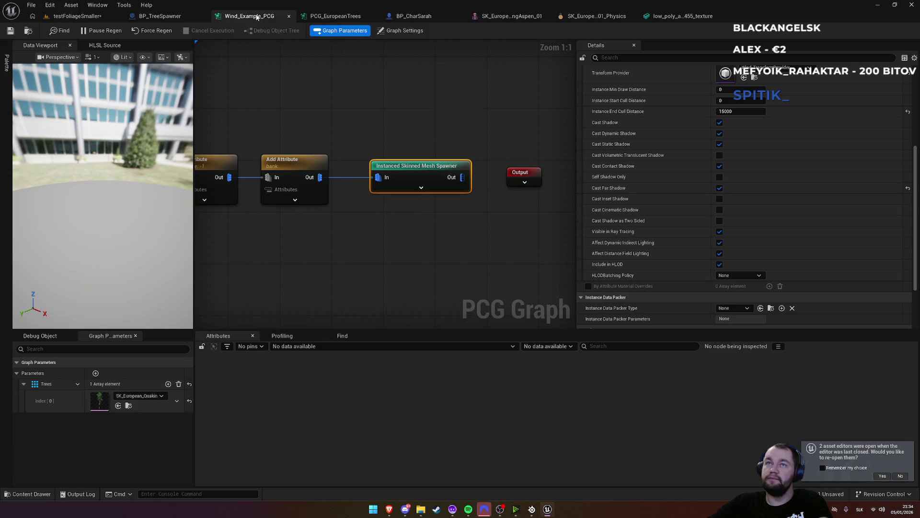
scroll(657, 245, "down", 3)
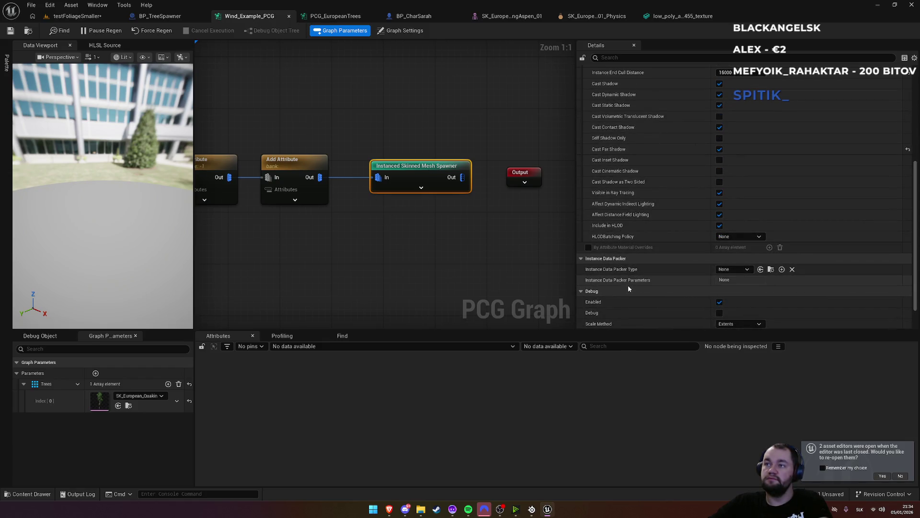
left_click(740, 270)
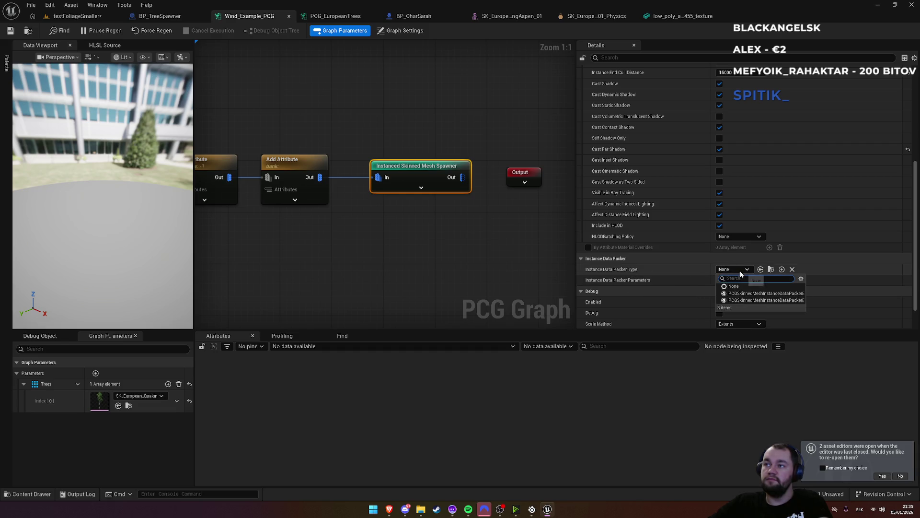
left_click(742, 272)
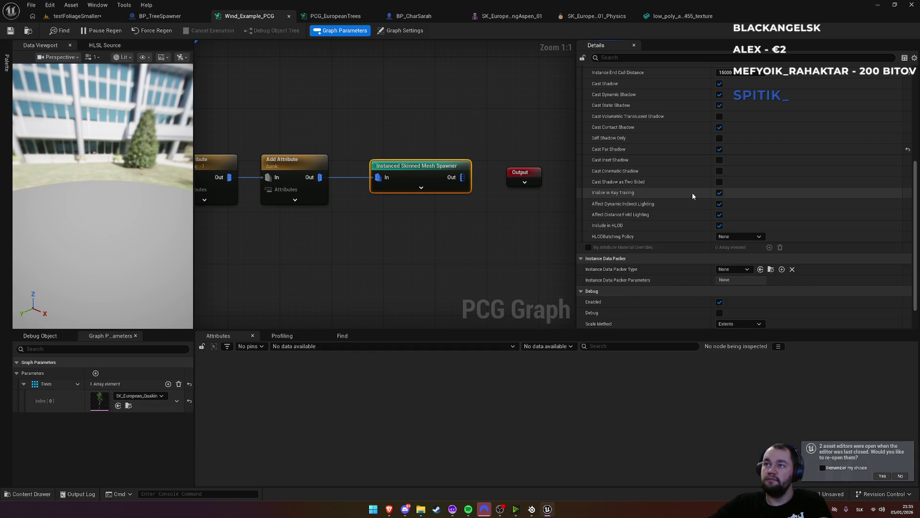
scroll(692, 195, "up", 1)
scroll(692, 196, "up", 10)
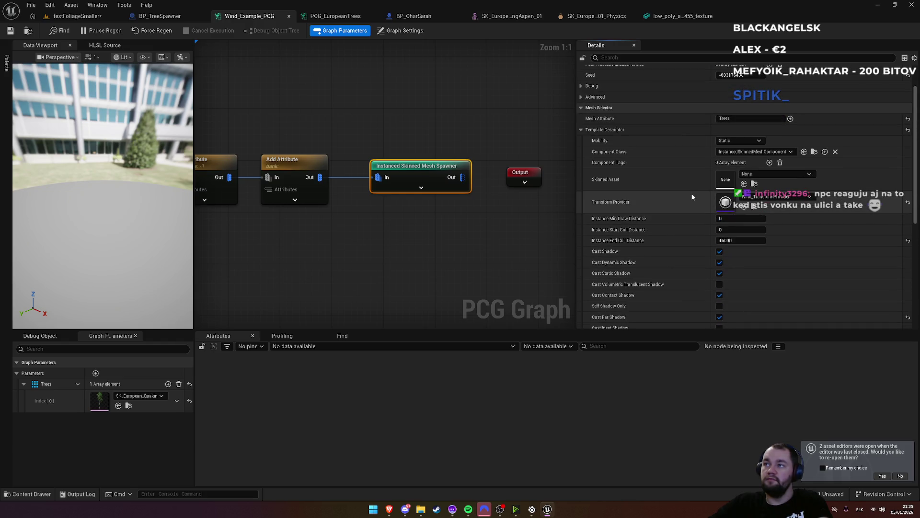
left_click(725, 182)
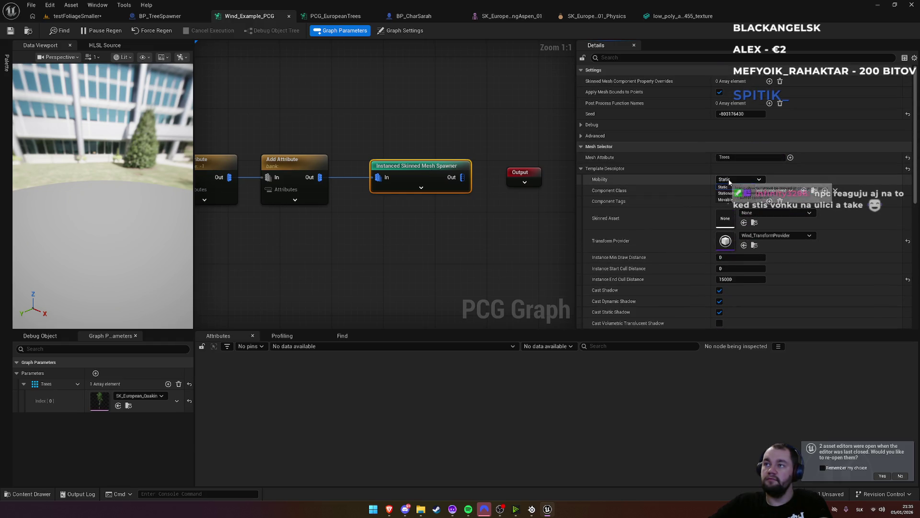
key("Down")
key("Down")
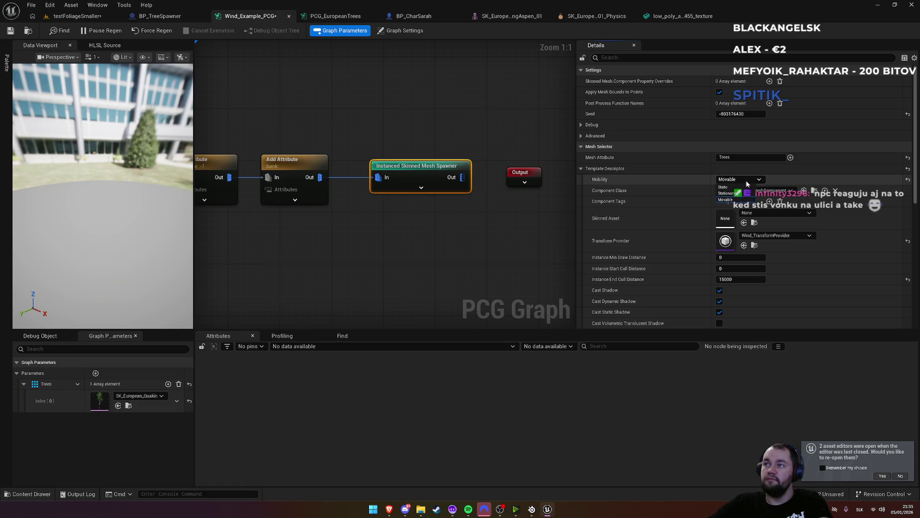
left_click(738, 187)
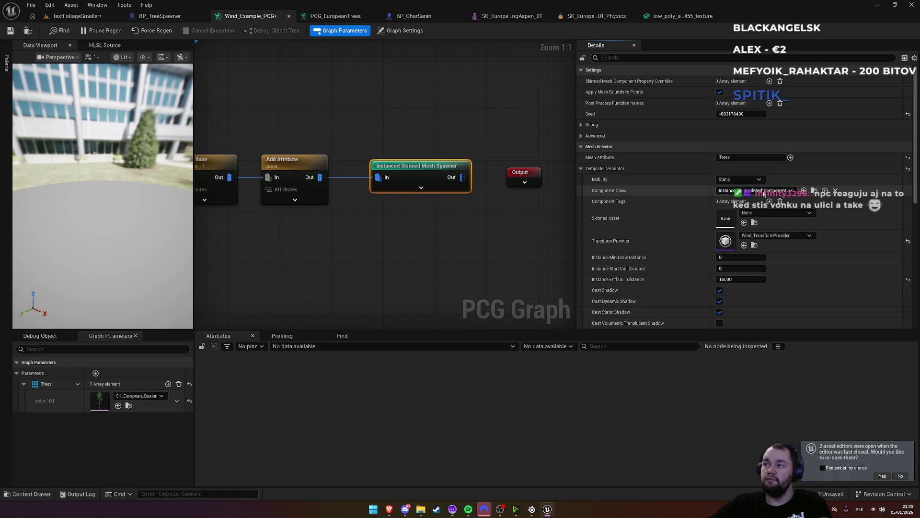
Step: Assign SK_European_QuakingAspen_01 as the spawner's Skinned Asset, then return to the forest level
mouse_move(389, 509)
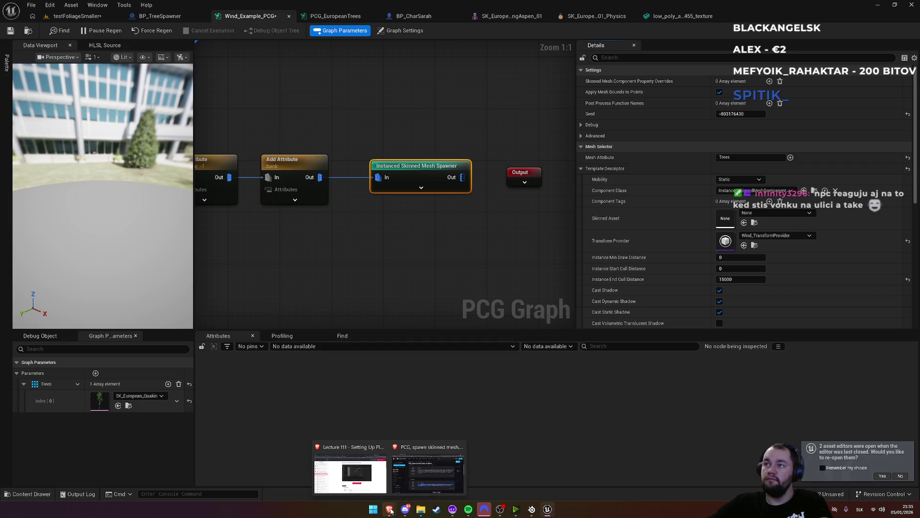
left_click(768, 214)
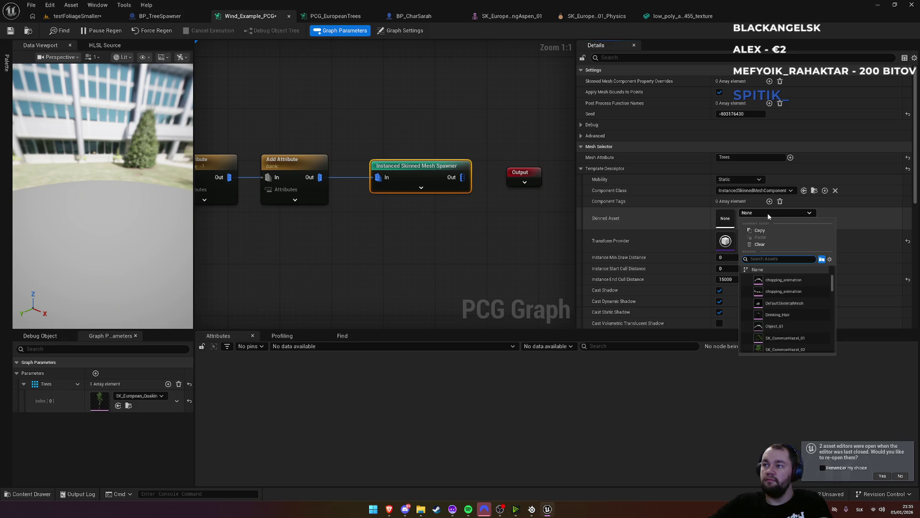
scroll(789, 311, "down", 2)
scroll(793, 298, "down", 3)
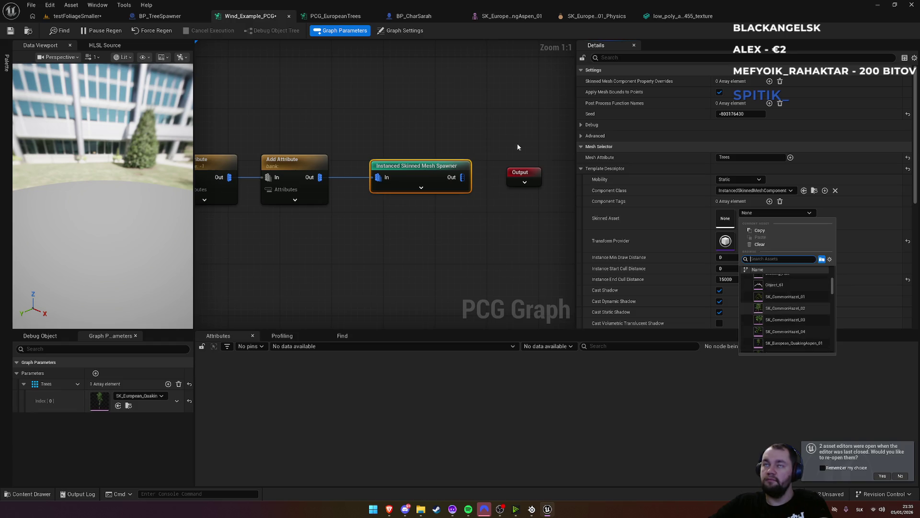
left_click(68, 17)
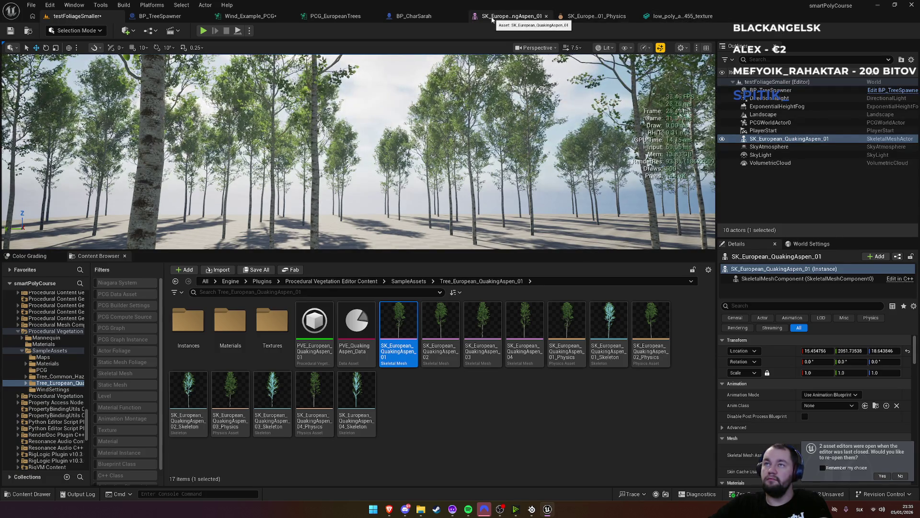
left_click(335, 16)
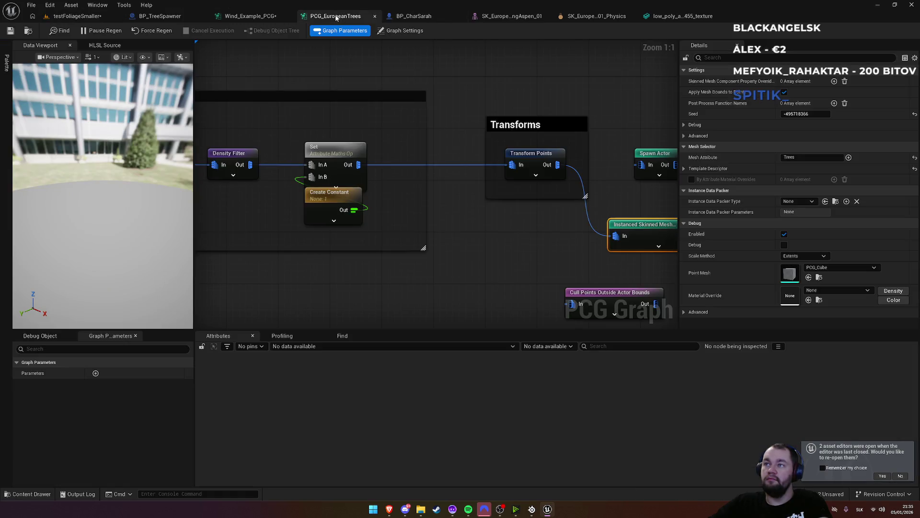
left_click(250, 16)
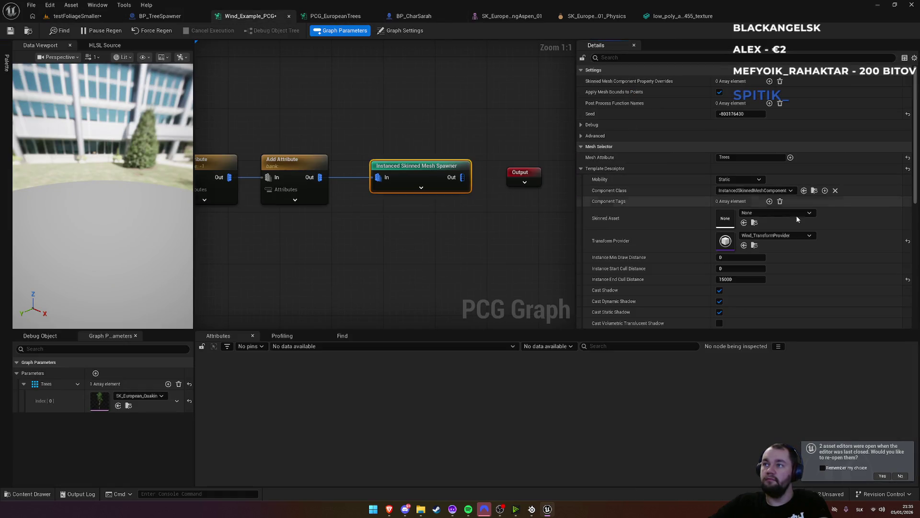
left_click(743, 223)
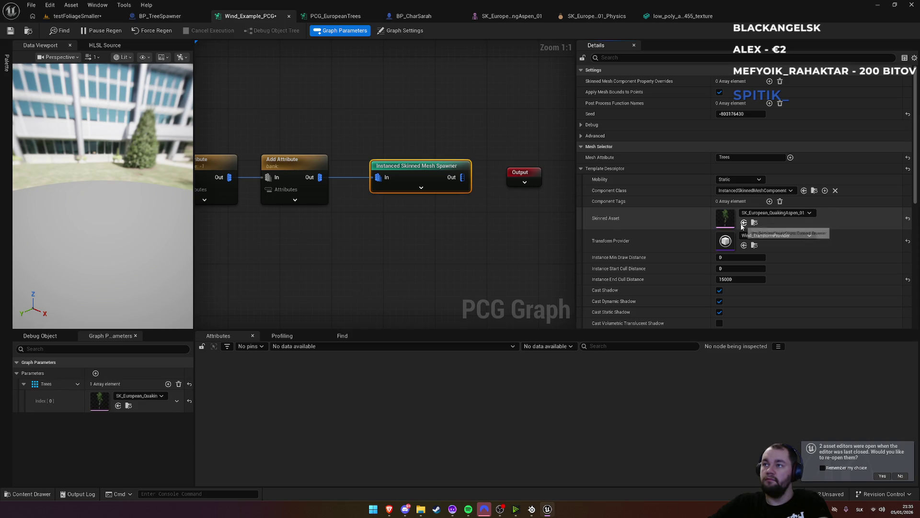
left_click_drag(400, 152, 455, 138)
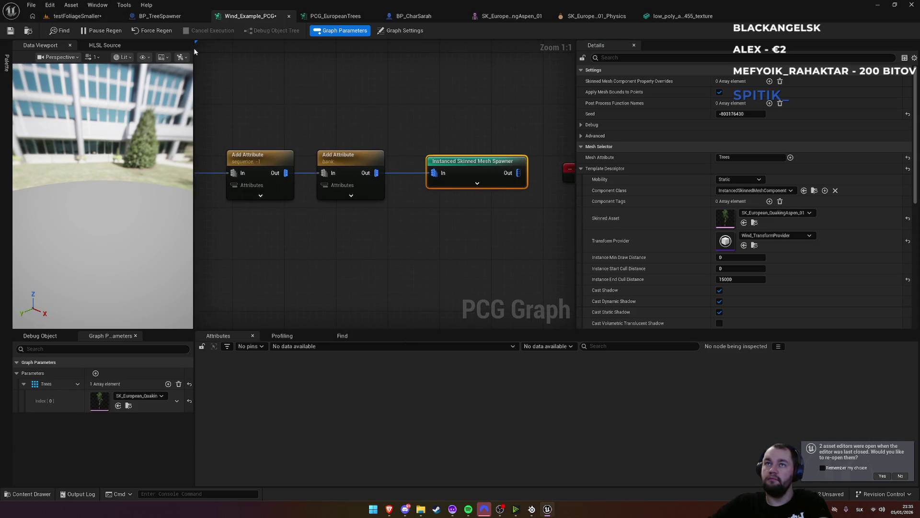
left_click(76, 15)
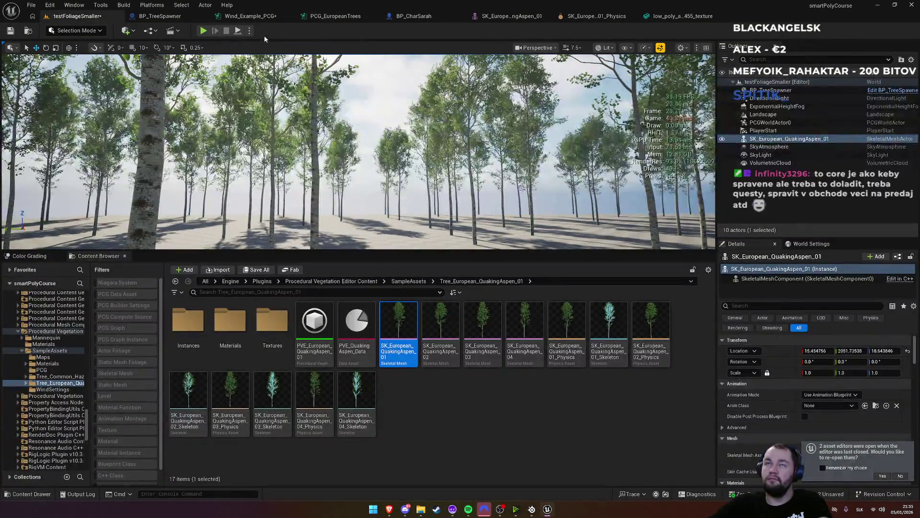
left_click(254, 16)
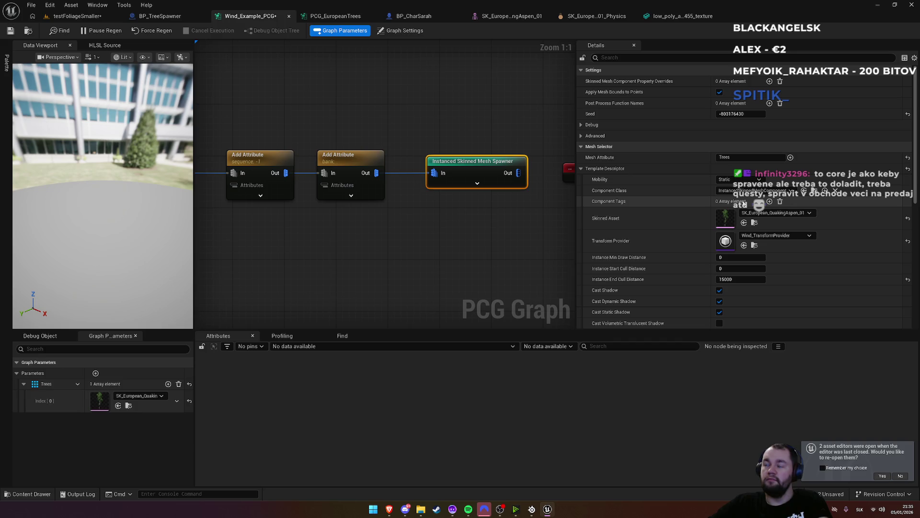
left_click(770, 201)
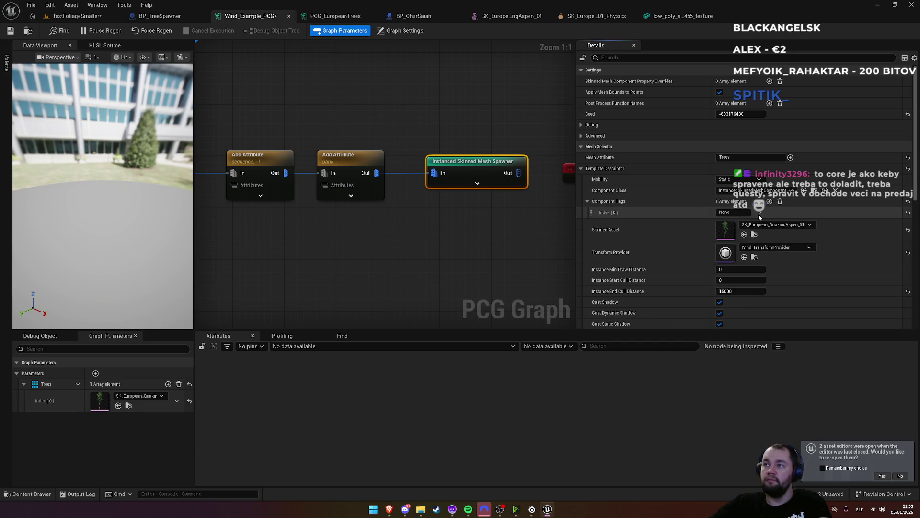
left_click(759, 214)
left_click(767, 232)
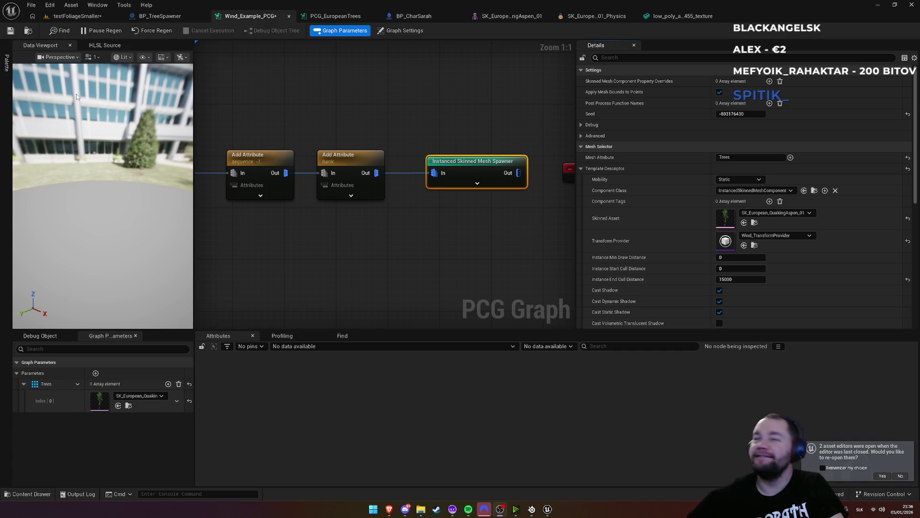
left_click(70, 17)
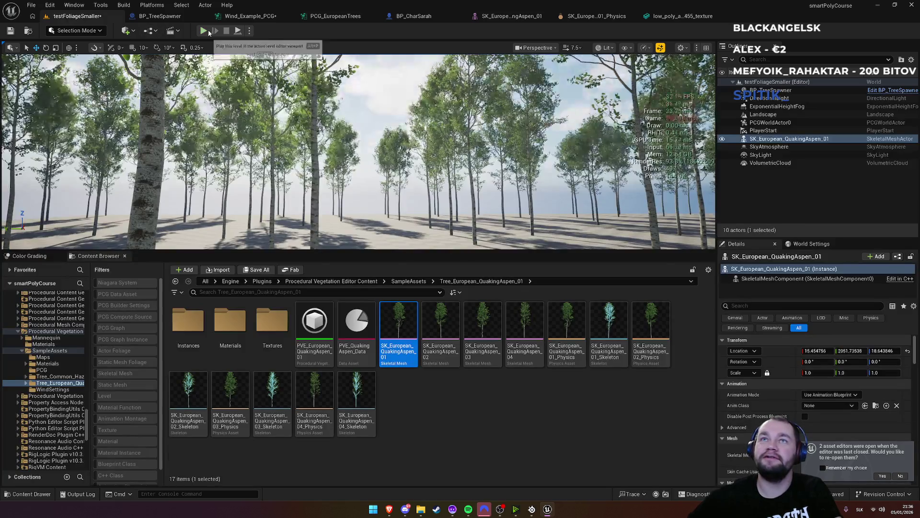
Step: Walk the character toward the aspen trees, fire line traces at them, and walk past
key("super")
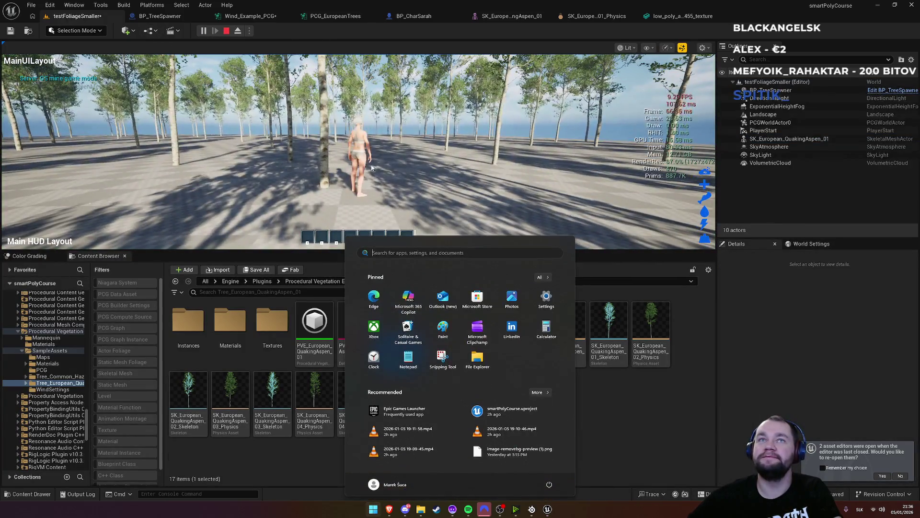
key("super")
key("w")
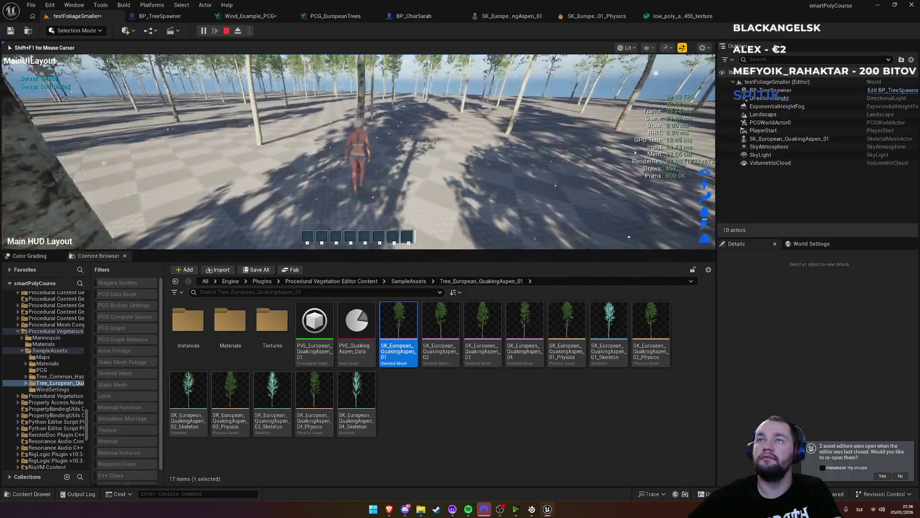
key("w")
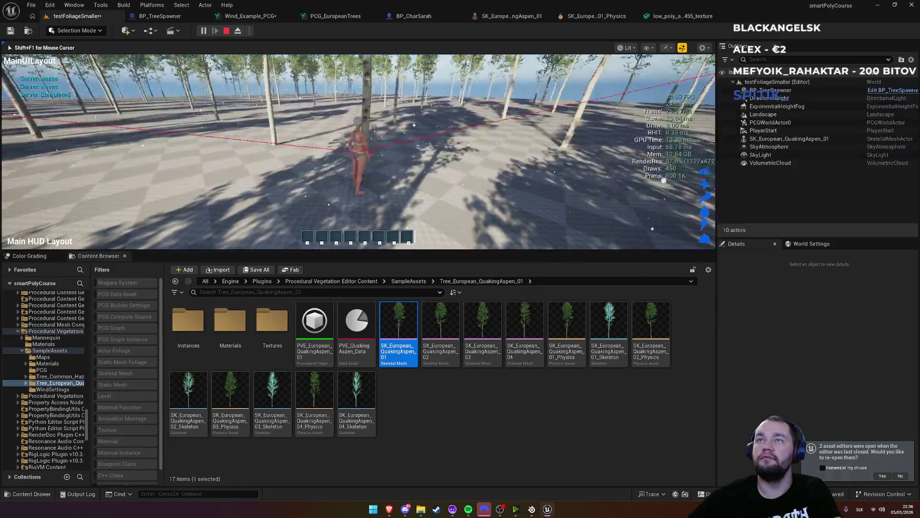
key("w")
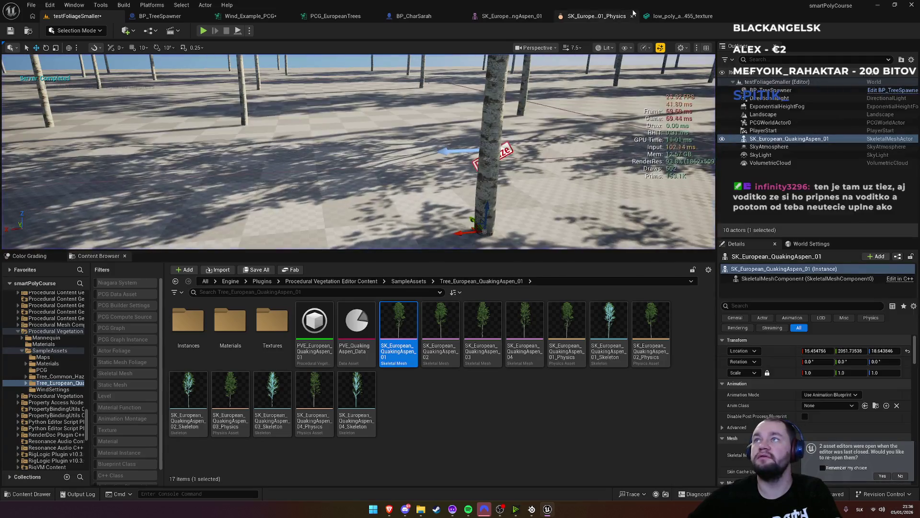
left_click(667, 13)
Step: Cycle through the aspen mesh, physics asset, PCG graphs and BP_TreeSpawner tabs, ending on BP_CharSarah
left_click(598, 17)
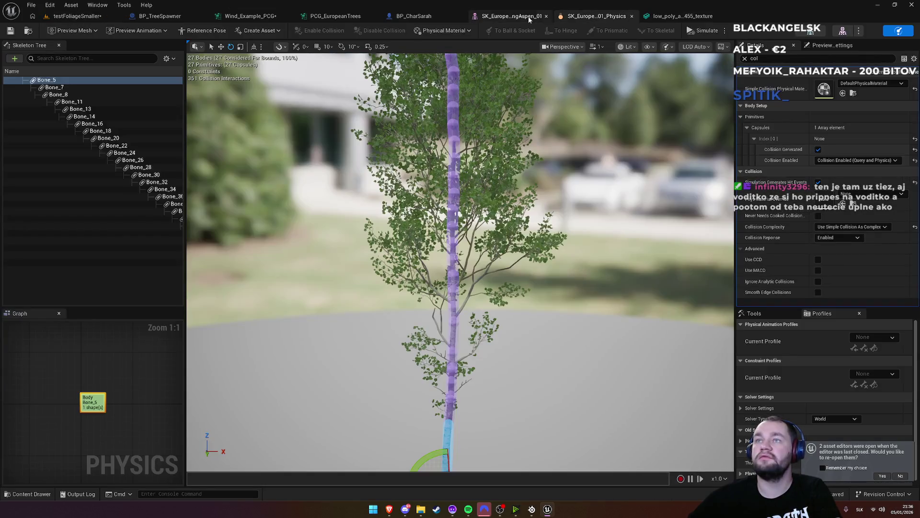
left_click(522, 16)
left_click(434, 18)
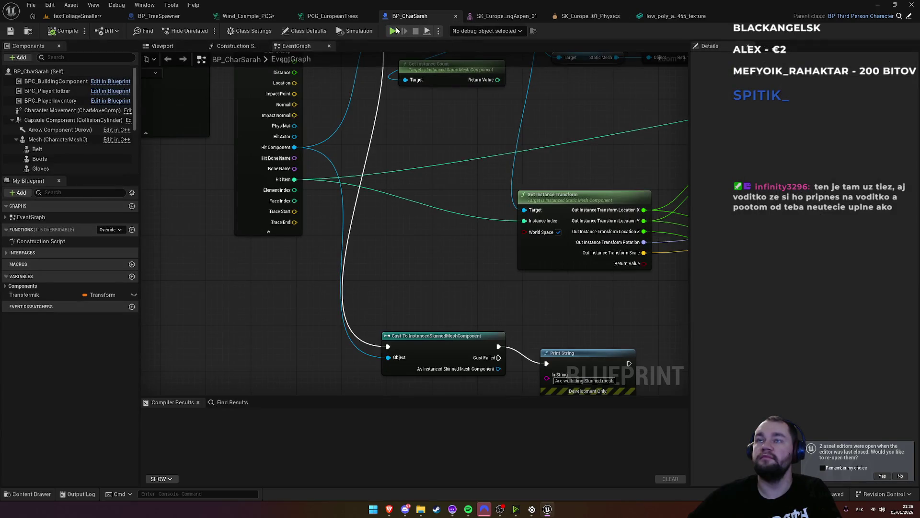
left_click(326, 15)
left_click(261, 15)
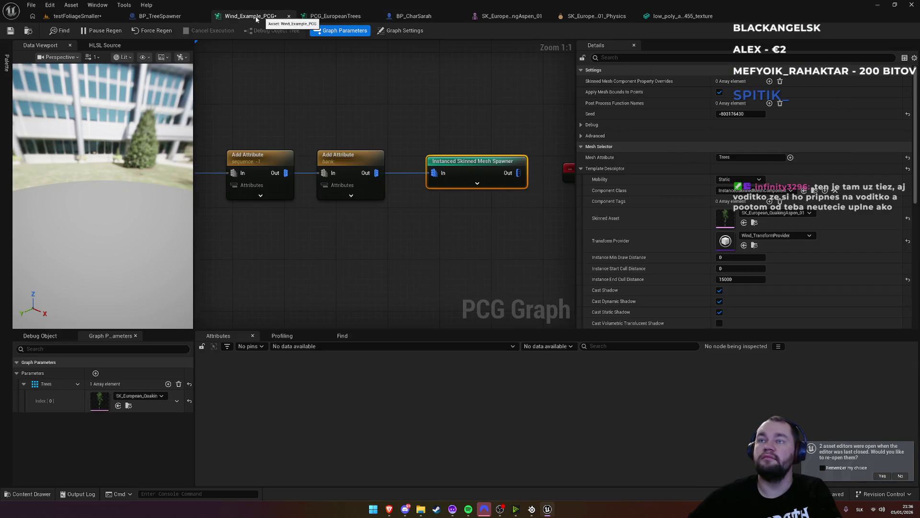
left_click(163, 17)
left_click(600, 17)
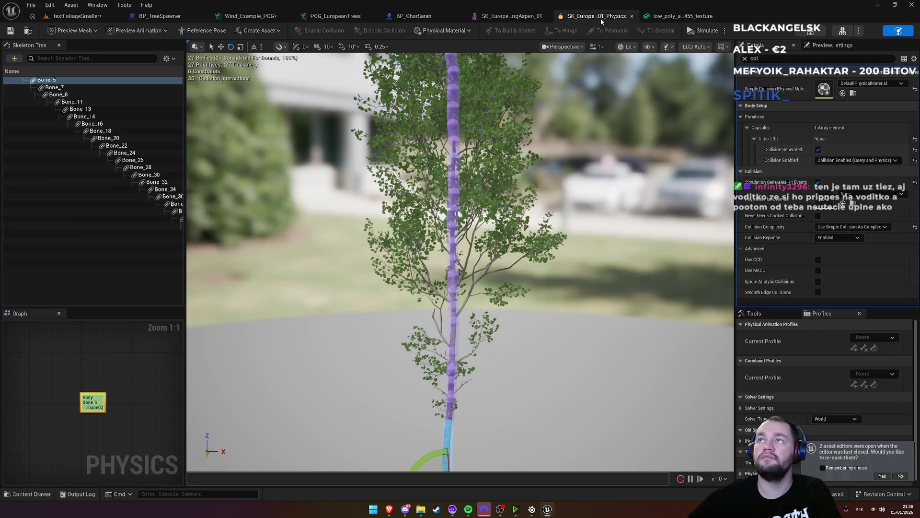
left_click(681, 17)
left_click(576, 22)
left_click(499, 18)
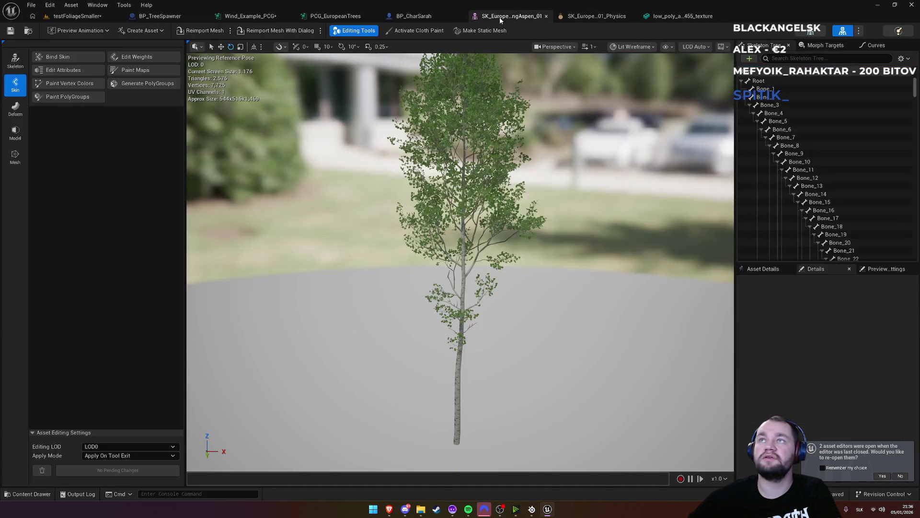
left_click(416, 19)
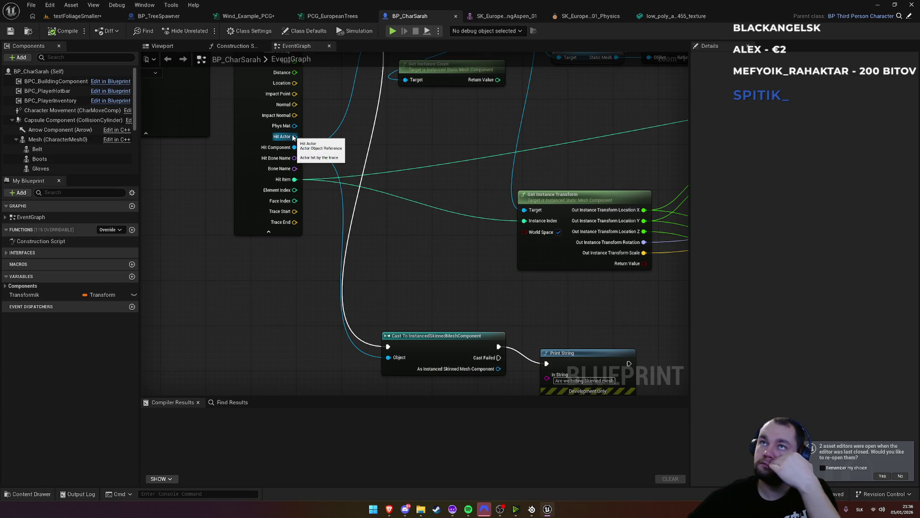
Step: Search 'skinn' for a Hit Actor node, cancel it, and pan to the Line Trace and skinned-mesh cast
mouse_move(294, 137)
left_mouse_down()
mouse_move(409, 249)
mouse_move(407, 263)
left_mouse_up()
type("s")
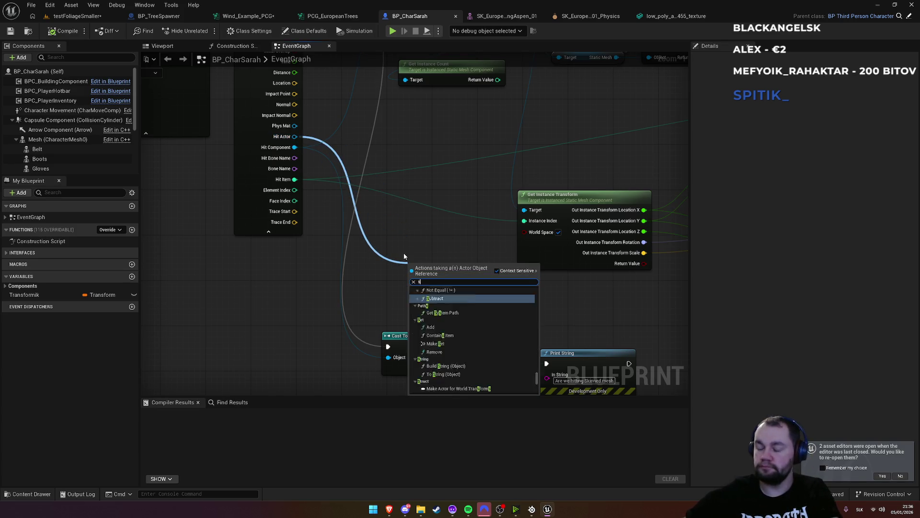
type("kinn")
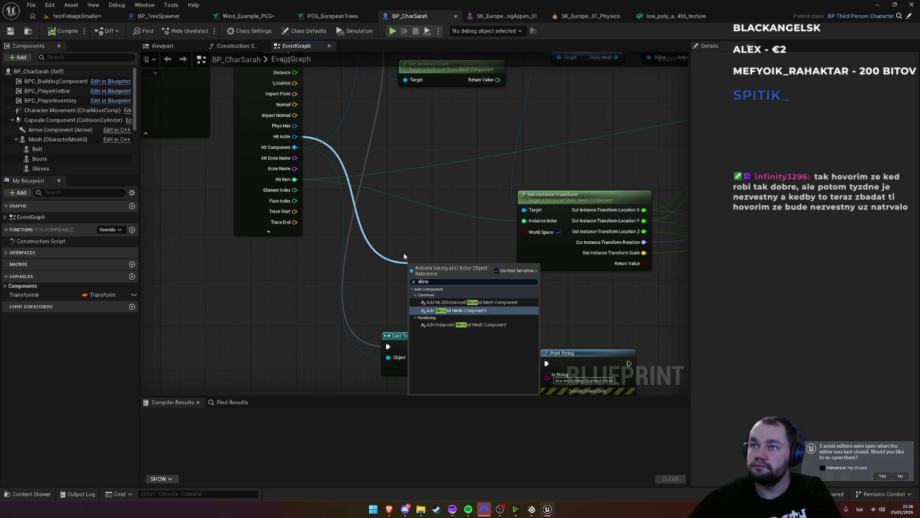
key("Escape")
scroll(393, 163, "down", 2)
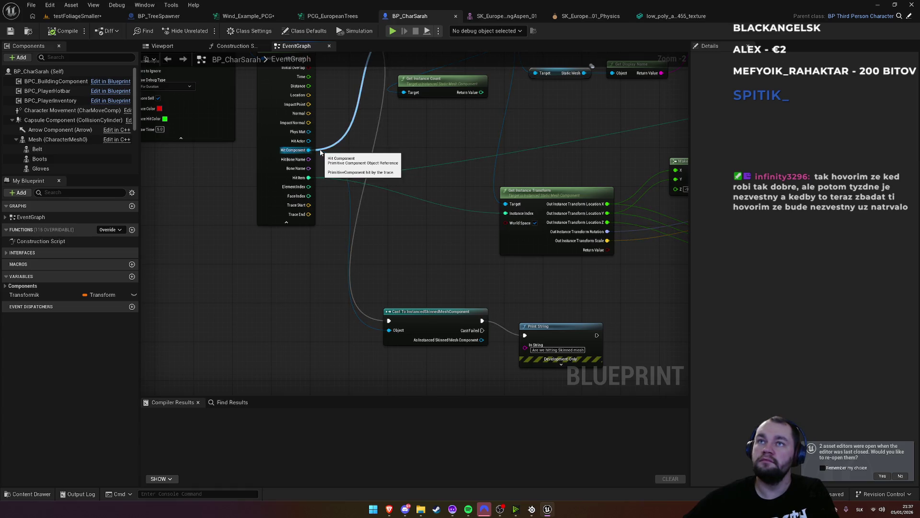
mouse_move(396, 236)
left_mouse_down()
mouse_move(422, 241)
mouse_move(410, 267)
left_mouse_up()
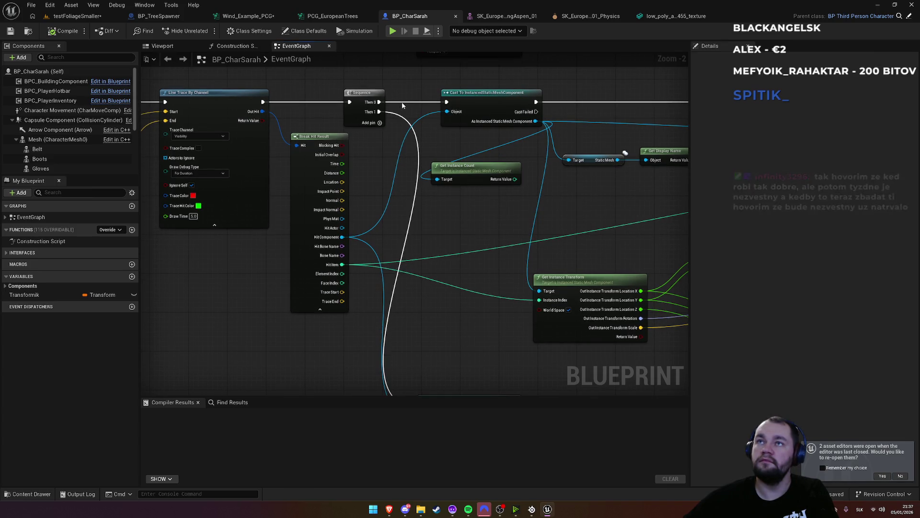
left_click_drag(409, 241, 405, 122)
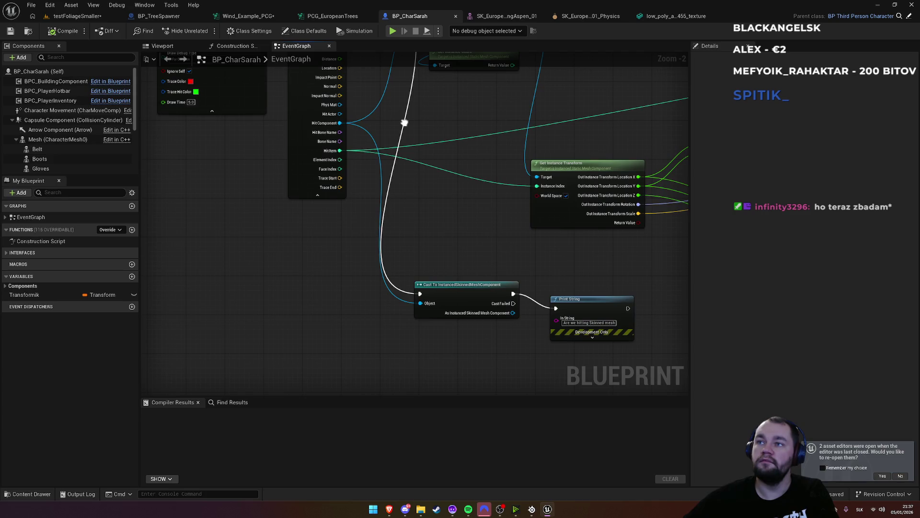
left_click_drag(417, 131, 419, 280)
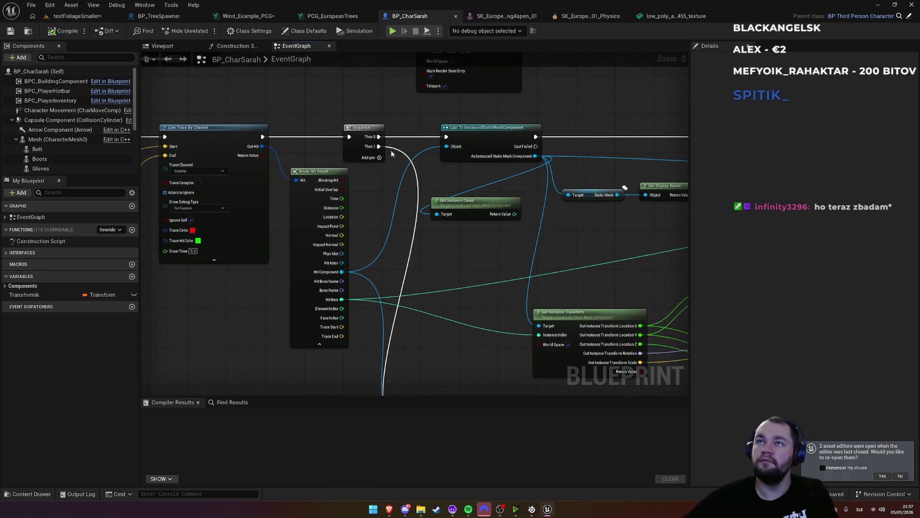
Step: Wire the Line Trace execution output into Cast To InstancedSkinnedMeshComponent, then play the testFoliageSmaller level
mouse_move(262, 136)
left_mouse_down()
mouse_move(335, 154)
mouse_move(449, 311)
mouse_move(423, 275)
left_mouse_up()
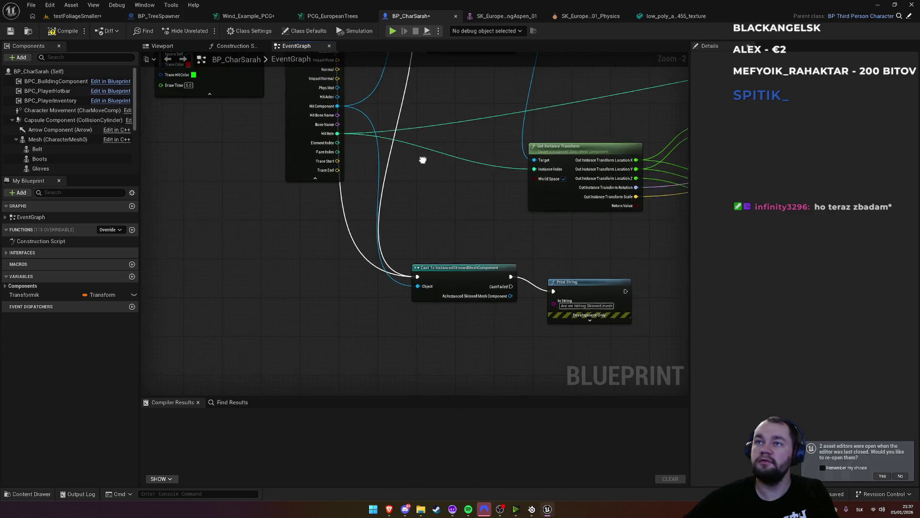
left_click_drag(422, 156, 409, 208)
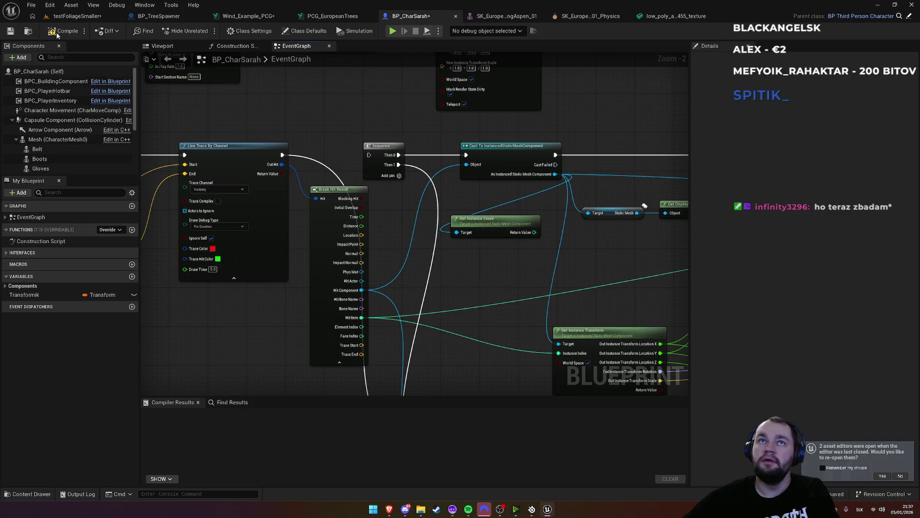
left_click(102, 16)
left_click(204, 31)
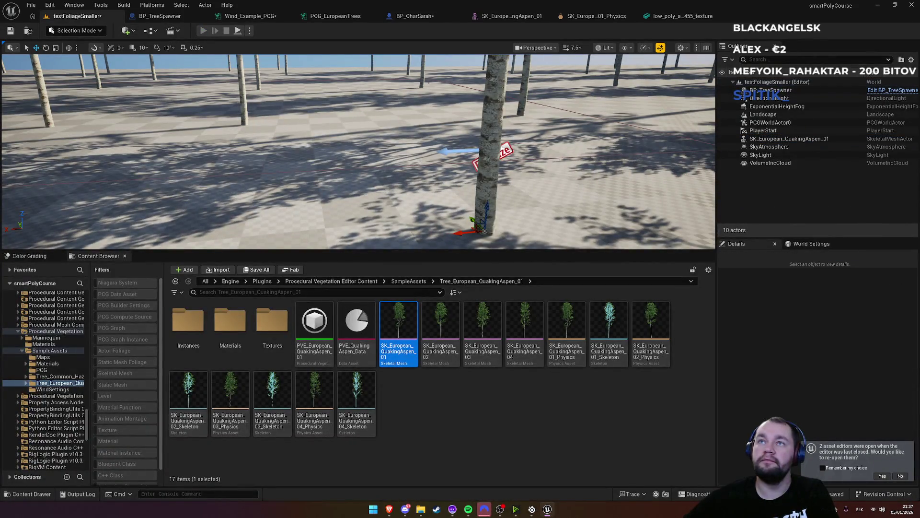
Step: Run among the trees testing traces, then scroll Wind_Example_PCG's spawner Details and return to the forum thread
key("w")
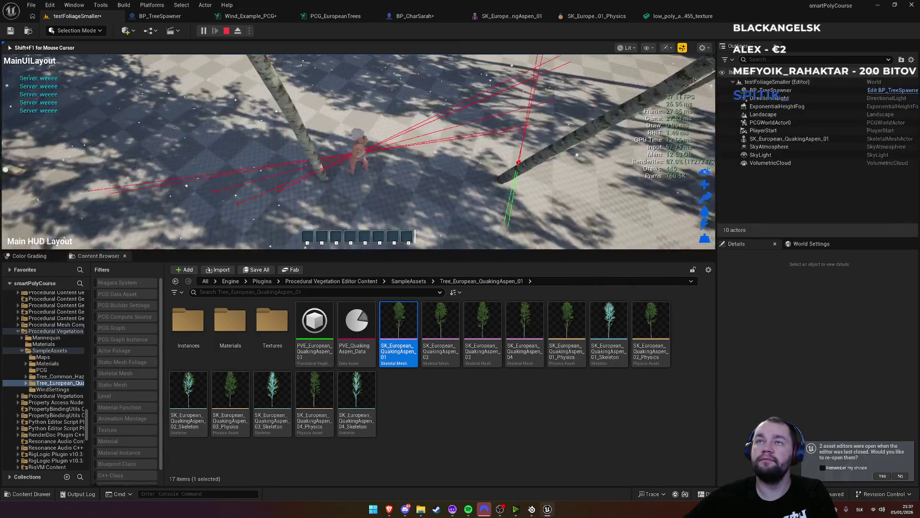
key("Escape")
left_click(261, 17)
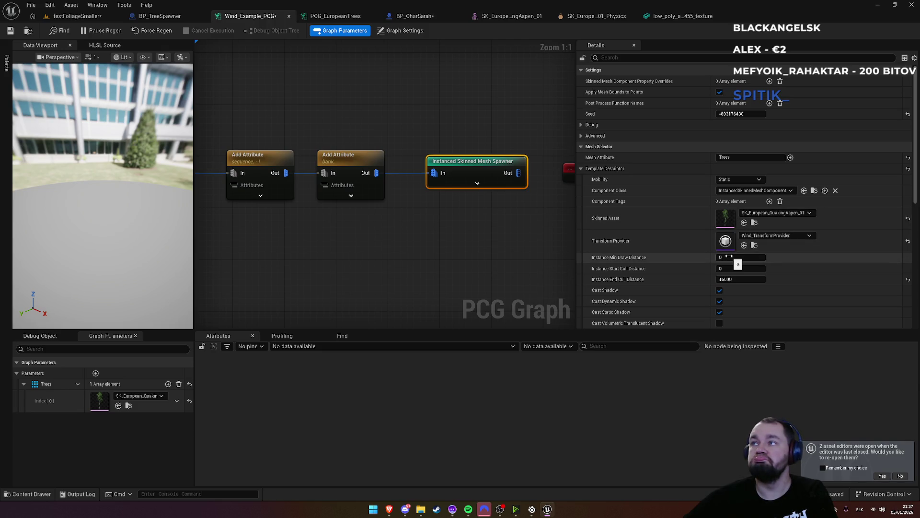
scroll(676, 238, "down", 2)
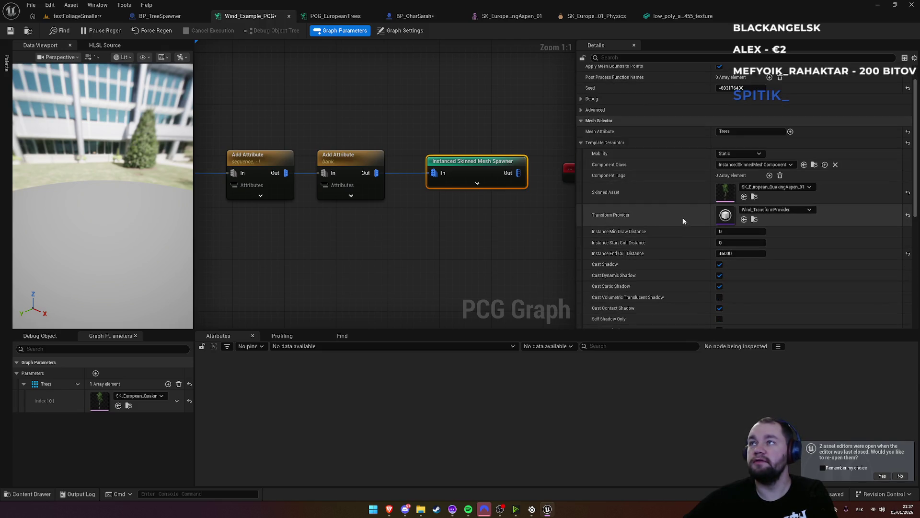
scroll(700, 256, "down", 6)
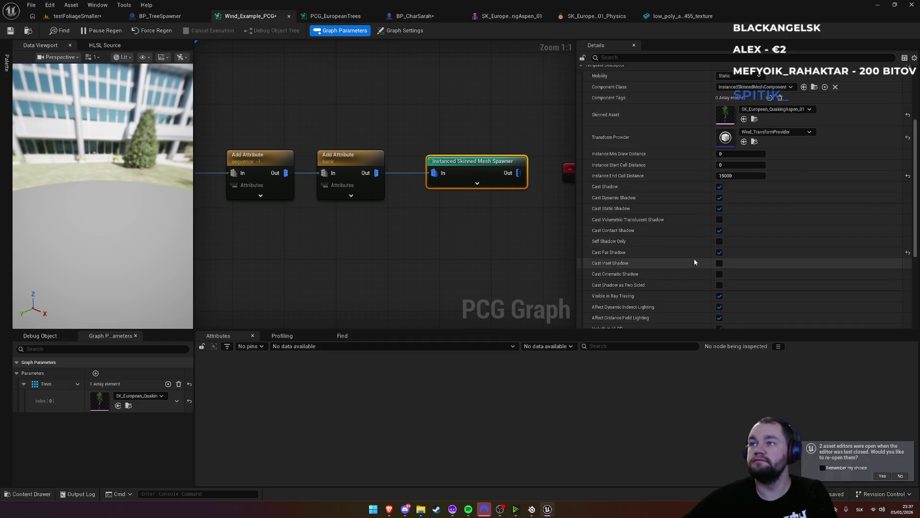
scroll(695, 262, "down", 2)
mouse_move(389, 508)
left_click(425, 473)
Step: Leave the open Reddit post and go back to the Google search results
scroll(438, 422, "down", 3)
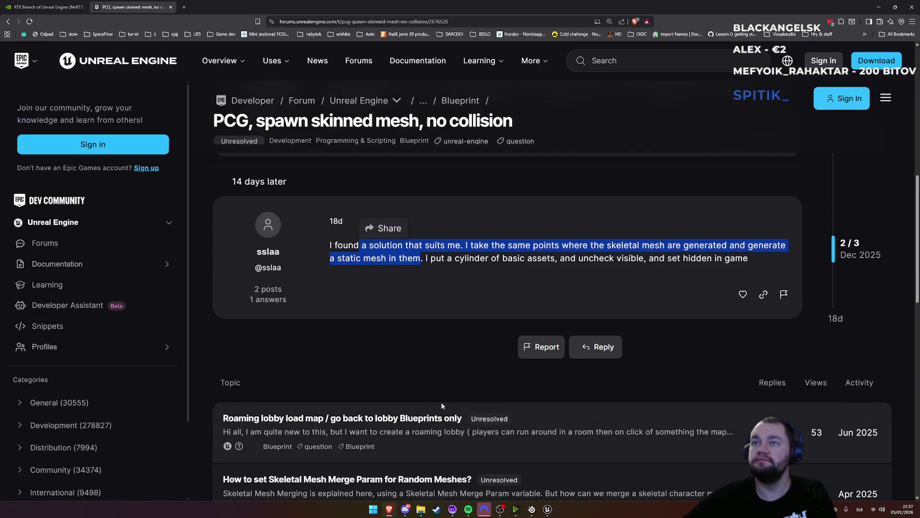
left_click(300, 206)
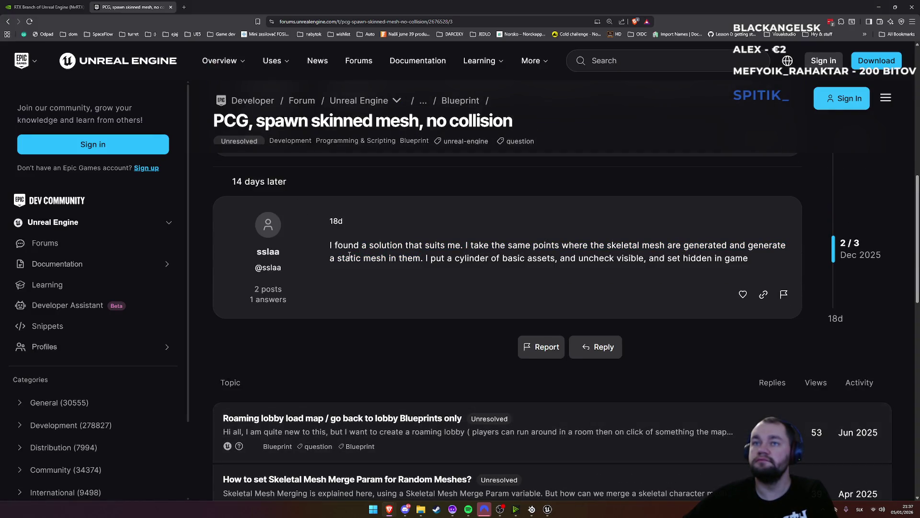
scroll(350, 255, "down", 2)
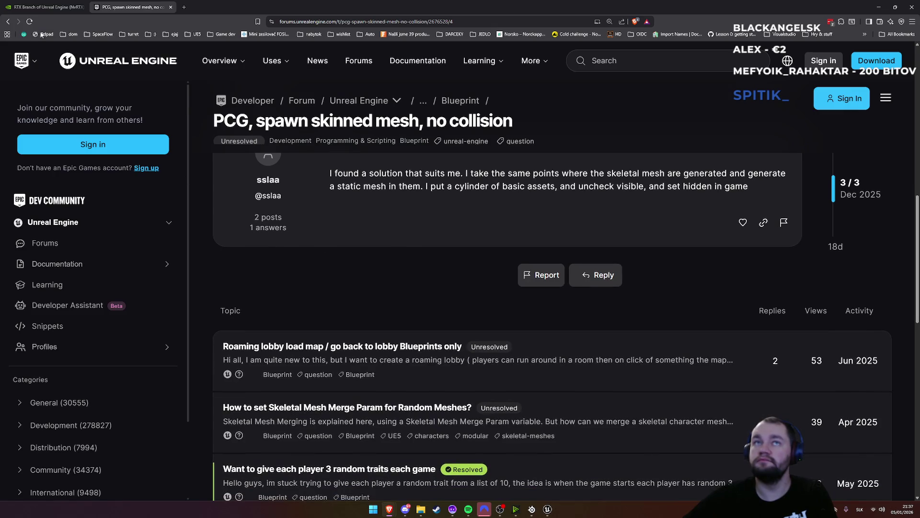
left_click(7, 21)
scroll(287, 287, "down", 4)
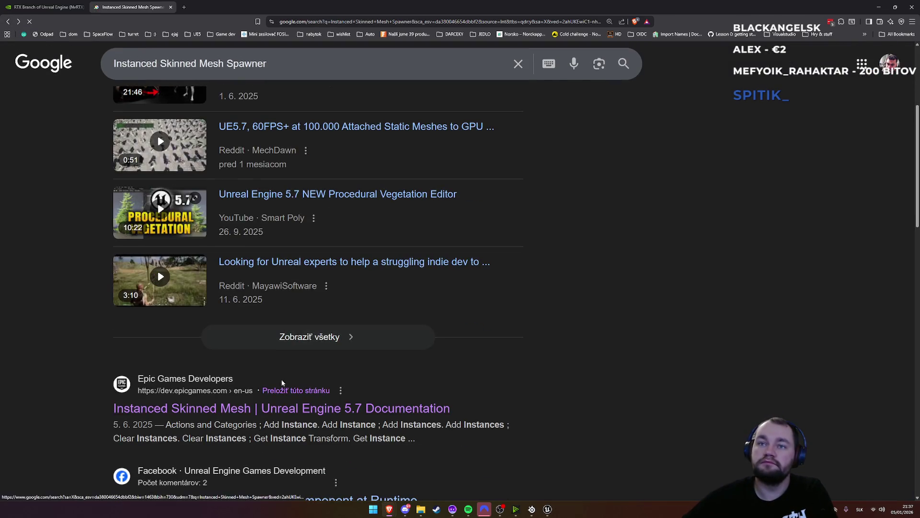
scroll(282, 382, "down", 2)
key("alt+Tab")
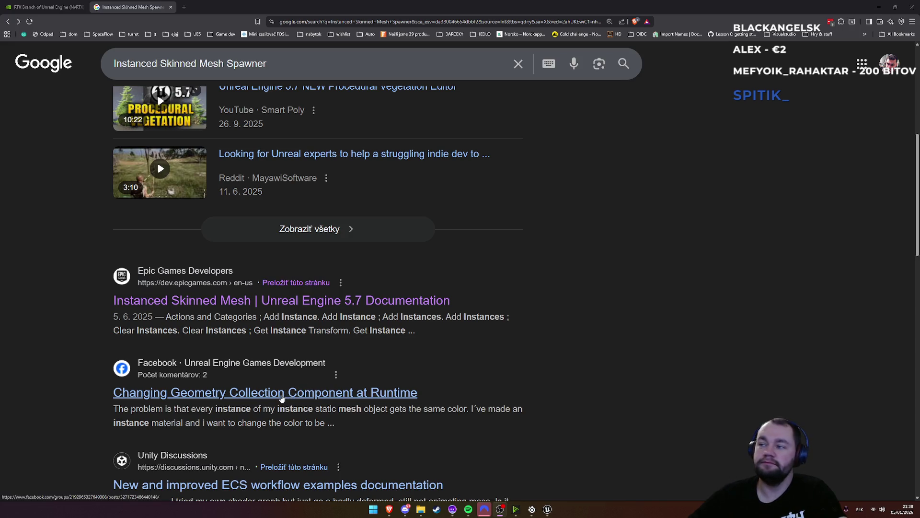
Step: Search for the exact phrase "Instanced Skinned Mesh Spawner" and open the Reddit post 'PCG Changes in Unreal Engine 5.6'
scroll(259, 455, "down", 1)
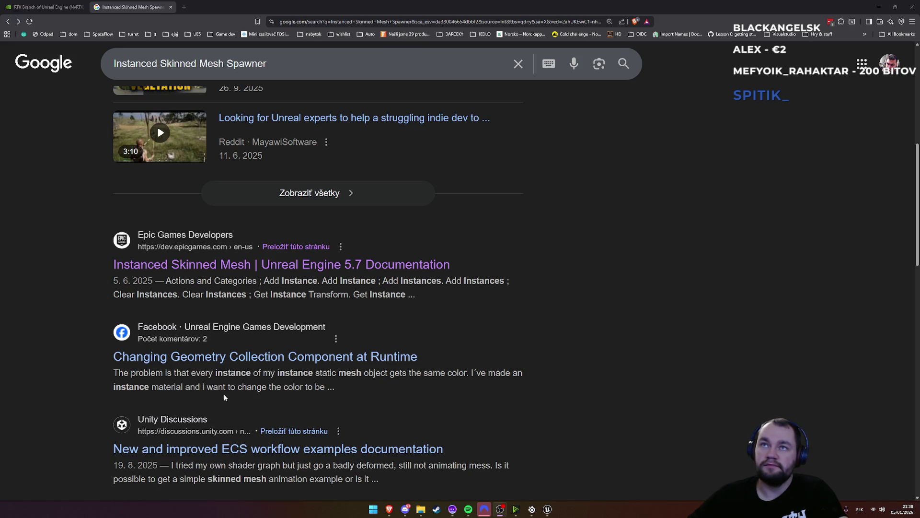
scroll(224, 397, "up", 8)
left_click(162, 72)
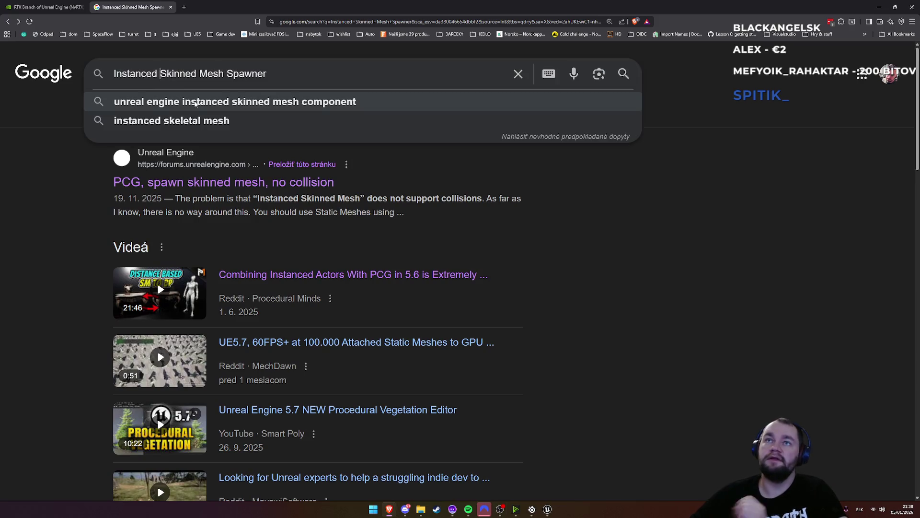
type("\"")
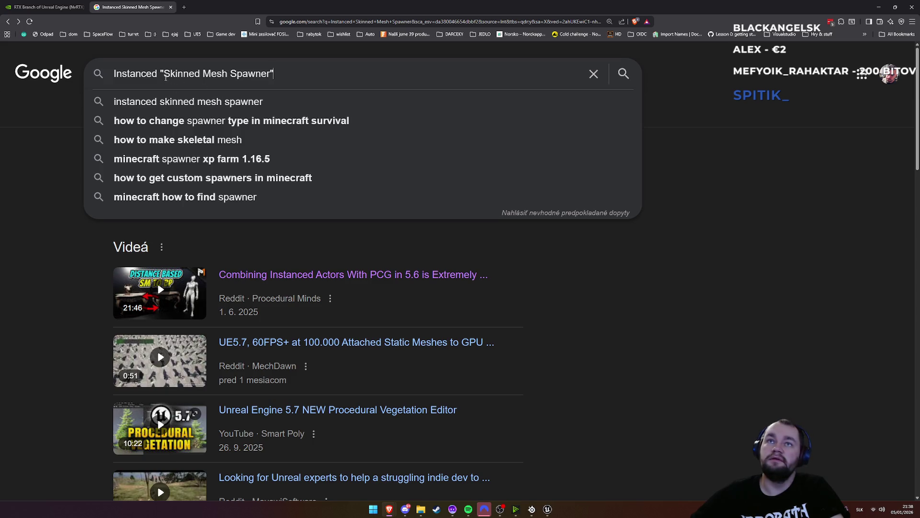
key("BackSpace")
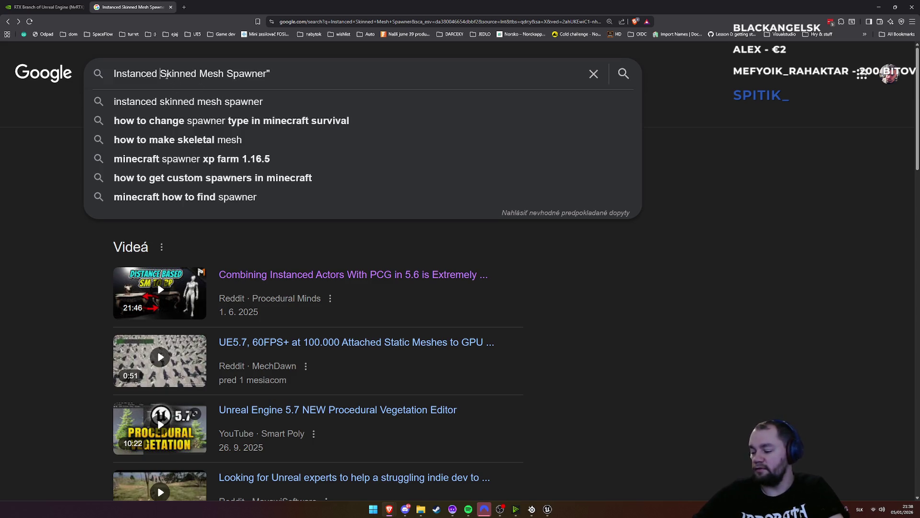
type("\"")
key("Return")
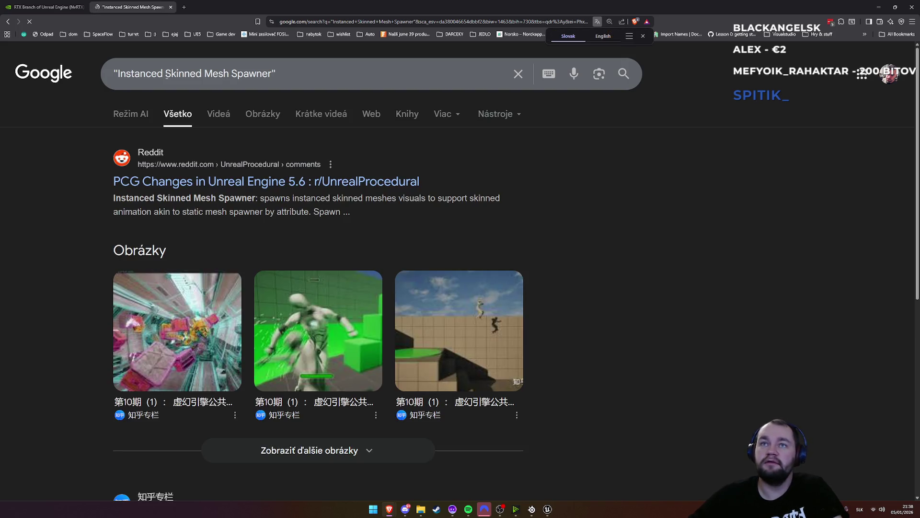
left_click(181, 181)
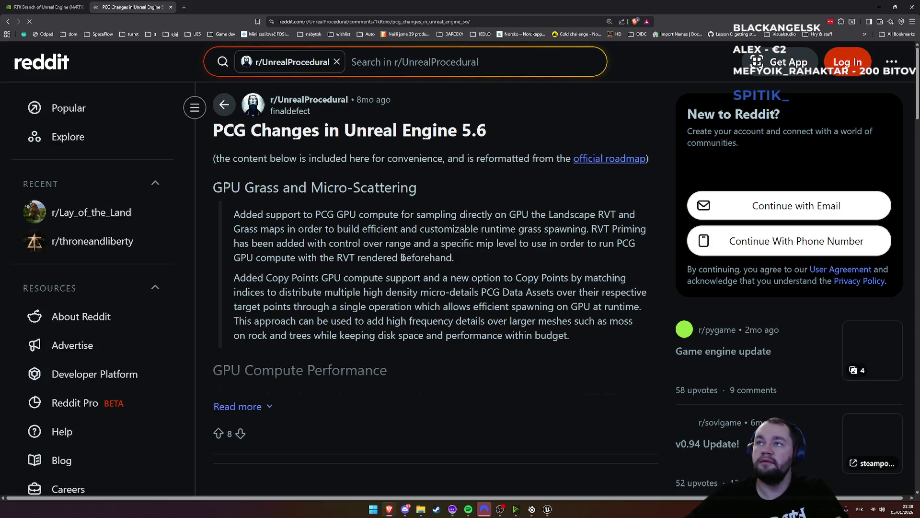
Step: Expand the GPU Compute Performance section of the Reddit post
scroll(288, 268, "down", 2)
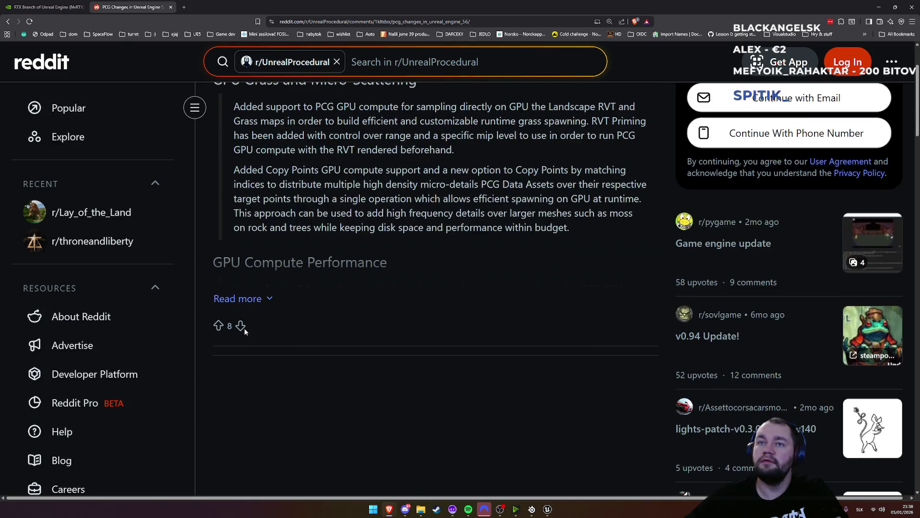
left_click(257, 303)
scroll(329, 295, "down", 3)
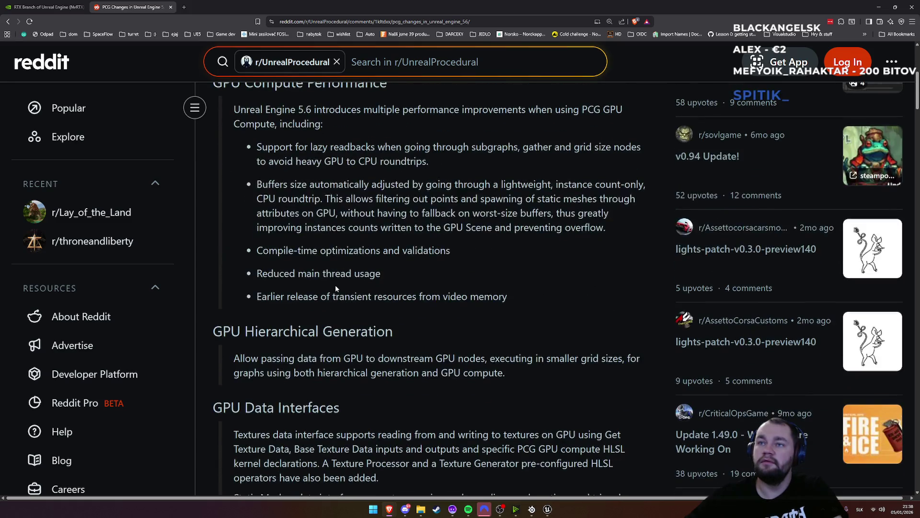
Step: Find 'skinned' in the page to reach the Instanced Skinned Mesh Spawner entry, then return to Google
key("ctrl+f")
type("inned")
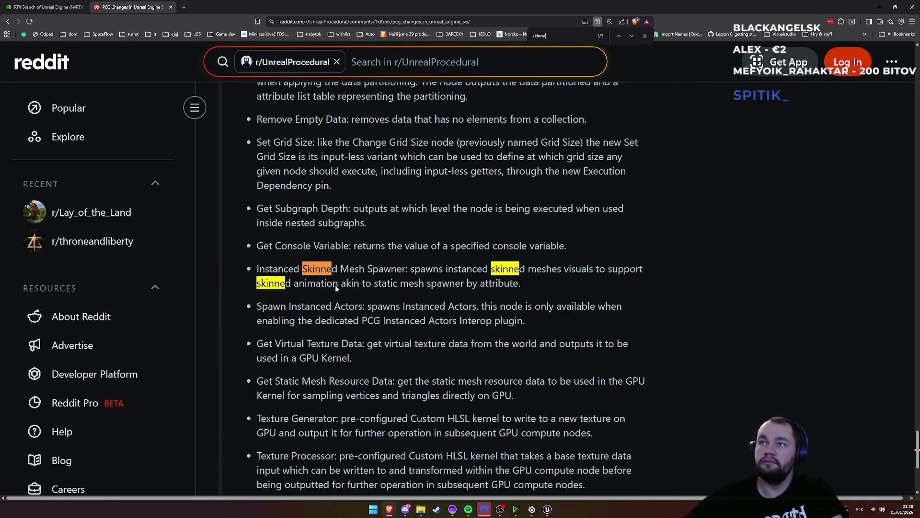
key("Return")
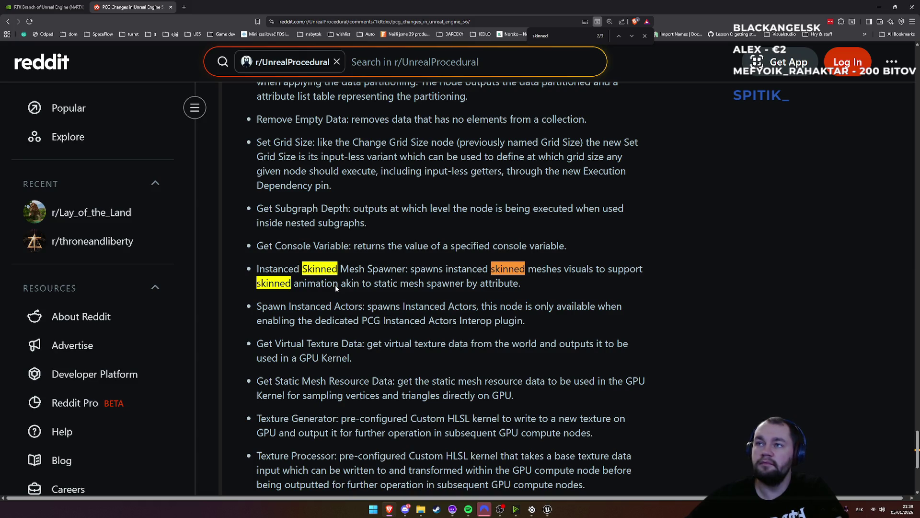
key("Return")
key("Return")
key("Return")
key("Return")
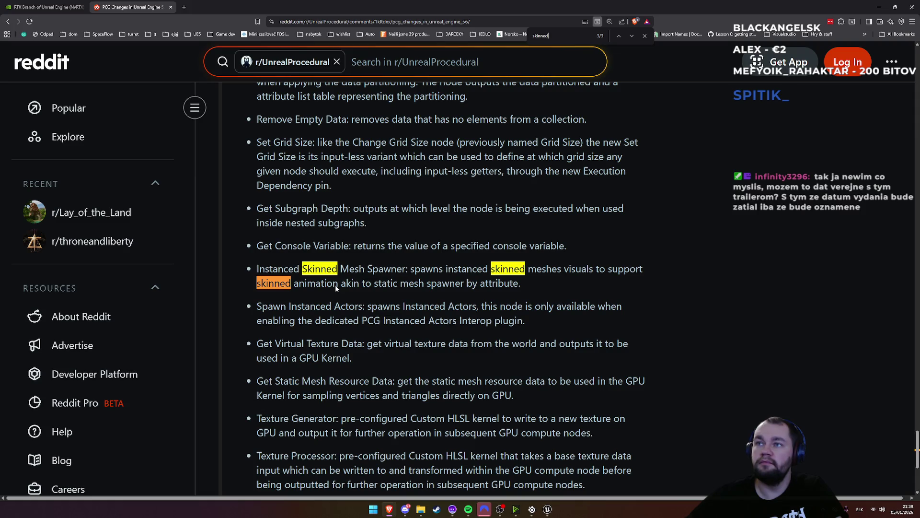
scroll(366, 226, "up", 9)
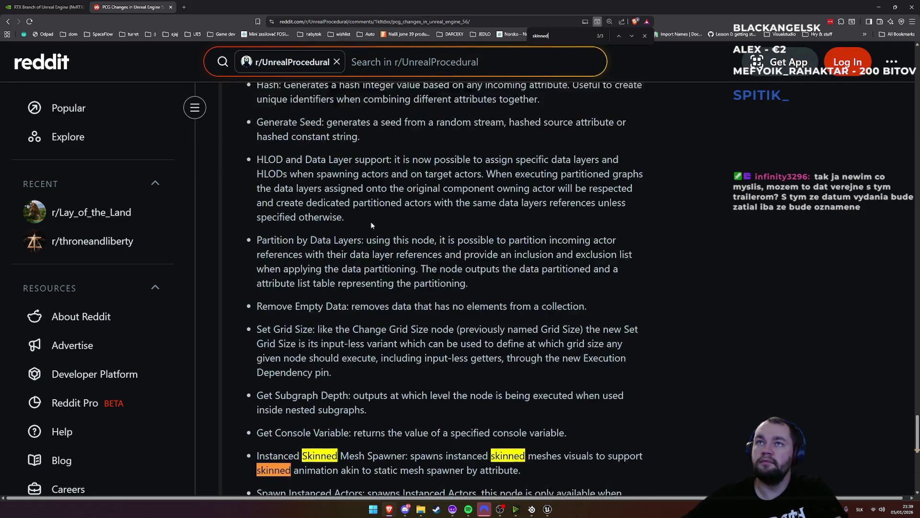
scroll(366, 231, "up", 1)
scroll(359, 232, "down", 10)
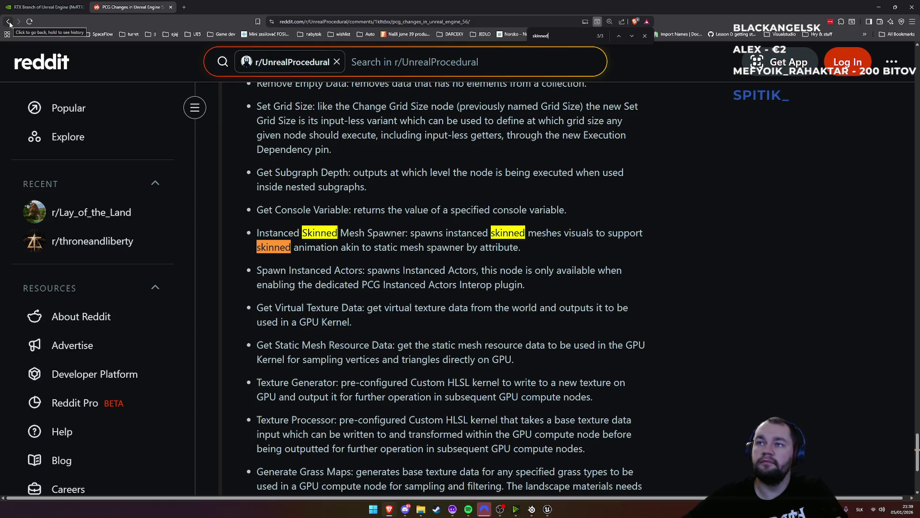
left_click(9, 22)
Step: Visit the zhihu roadmap result, come back to Google, and show more image results
scroll(94, 263, "down", 3)
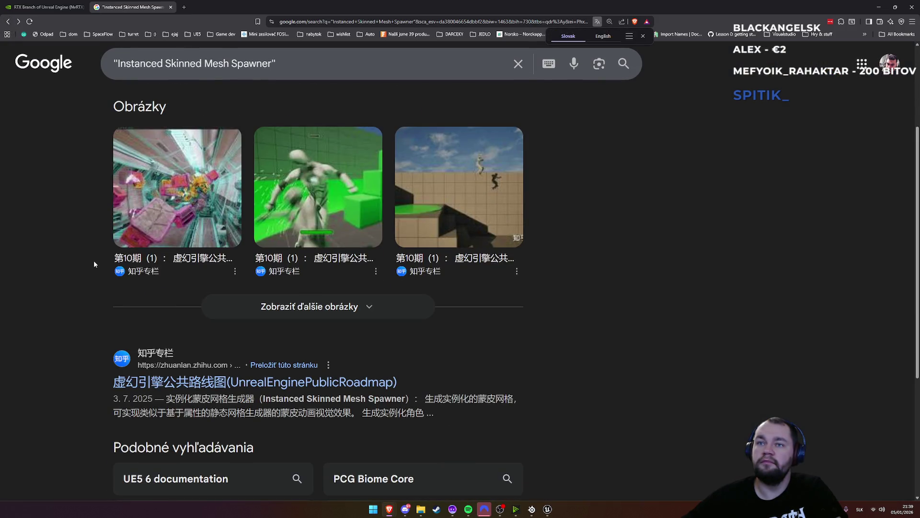
left_click(220, 386)
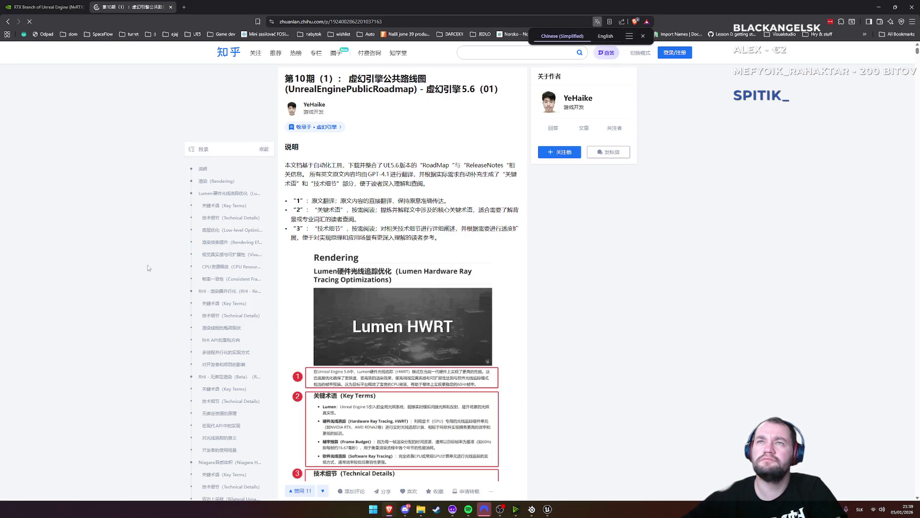
right_click(89, 186)
left_click(113, 192)
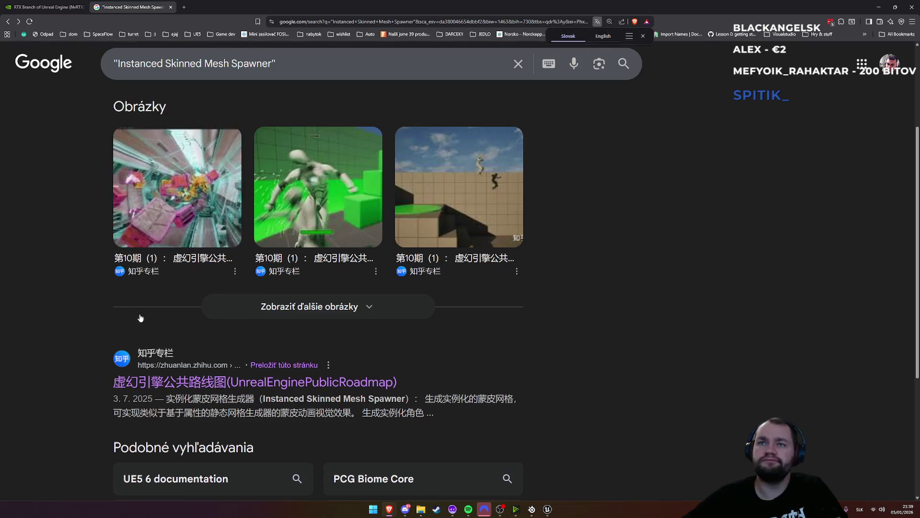
scroll(147, 314, "down", 4)
scroll(150, 312, "up", 5)
scroll(150, 312, "up", 2)
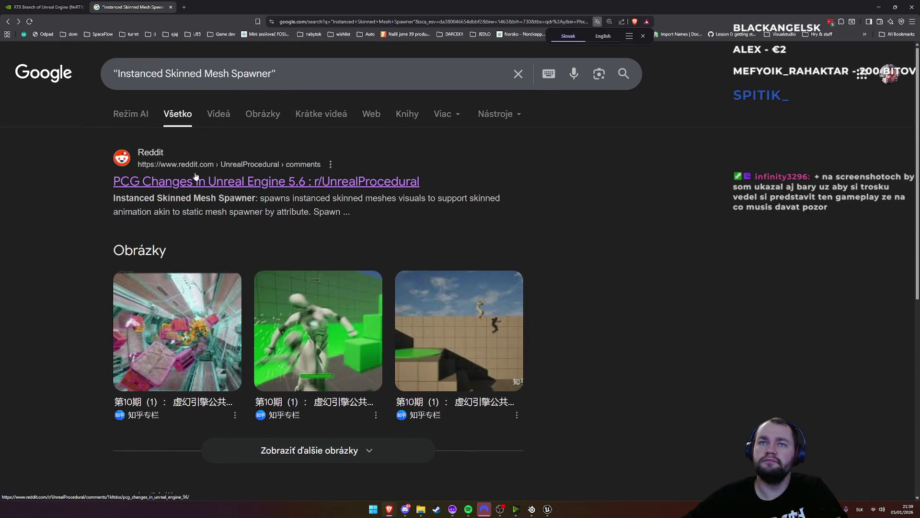
left_click(290, 456)
scroll(218, 307, "down", 5)
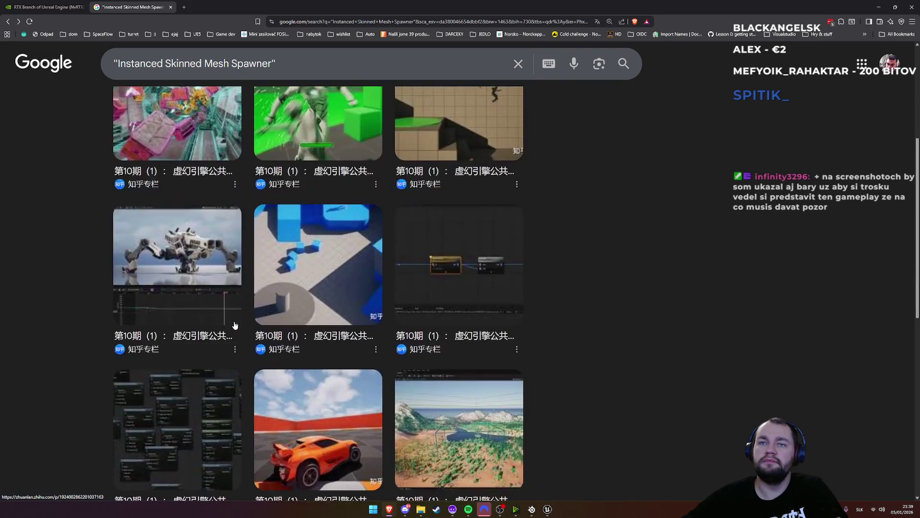
scroll(211, 304, "down", 2)
scroll(252, 303, "up", 7)
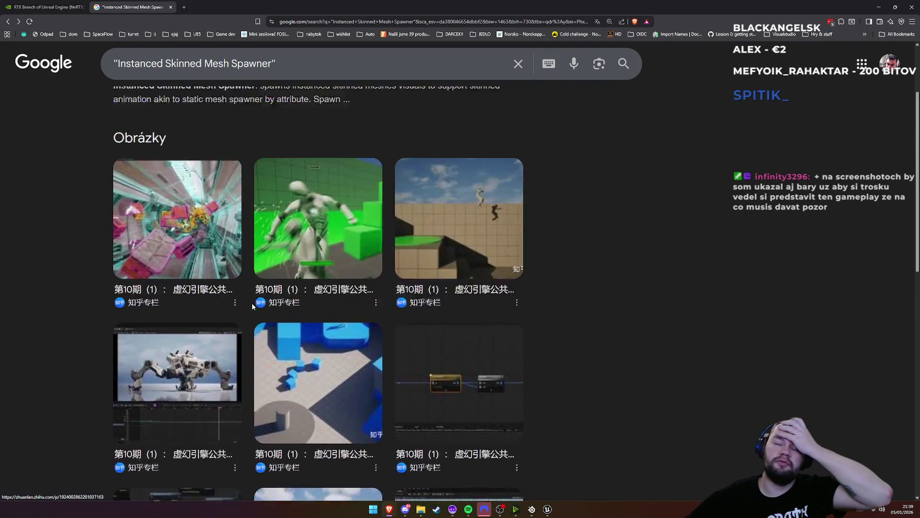
Step: Remove both quotes from the query, rerun the search, and return to the Unreal editor
left_click(292, 78)
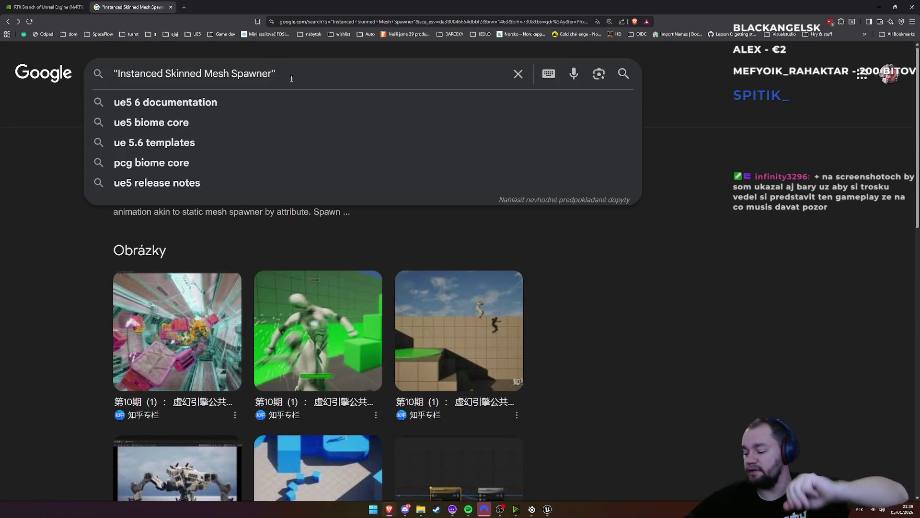
key("BackSpace")
key("Home")
key("Delete")
key("Return")
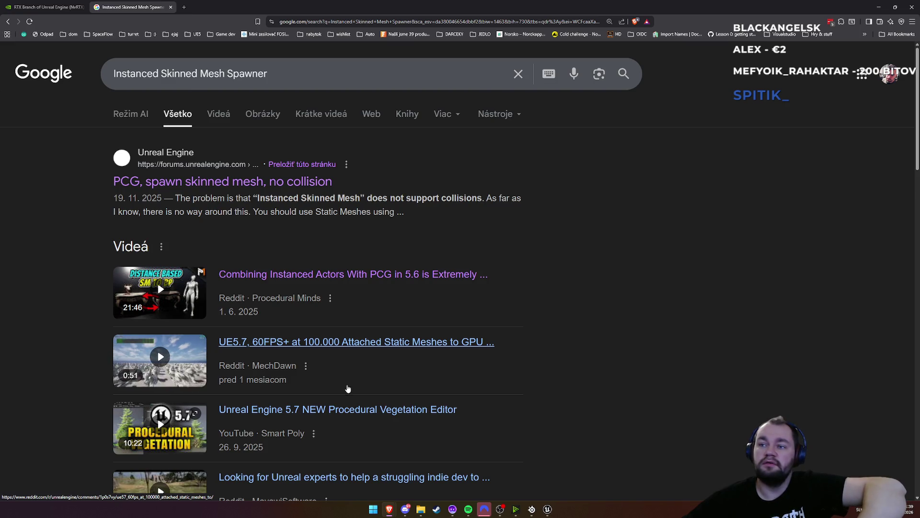
mouse_move(408, 515)
mouse_move(545, 514)
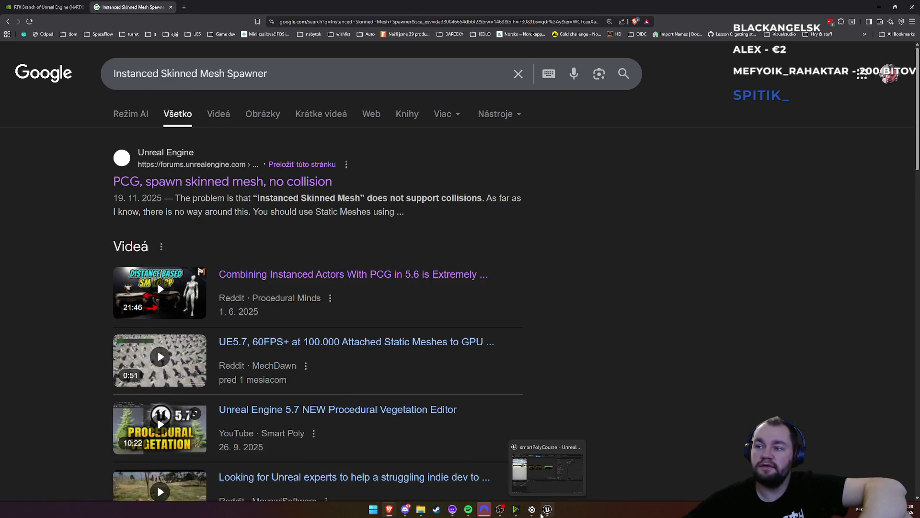
left_click(545, 511)
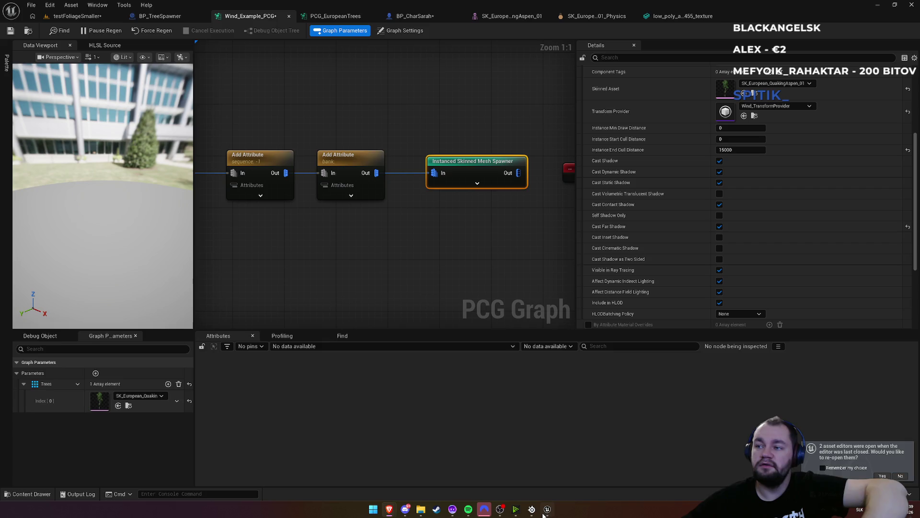
Step: Open Asset_Zoo from File > Recent Levels, saving testFoliageSmaller when prompted
left_click(104, 18)
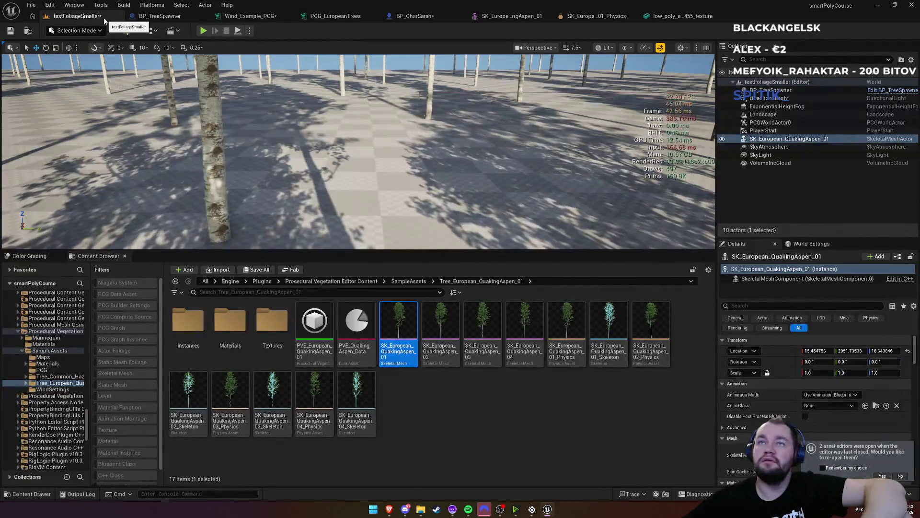
left_click(31, 5)
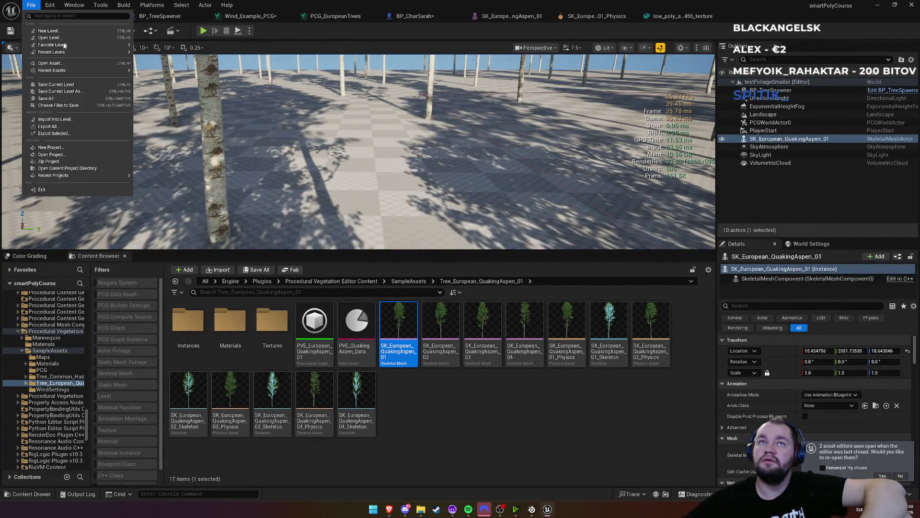
mouse_move(72, 70)
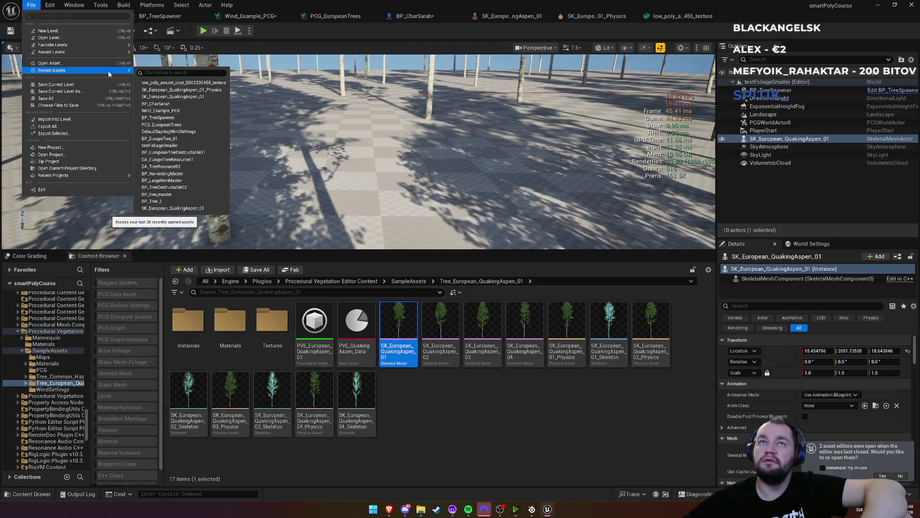
mouse_move(111, 45)
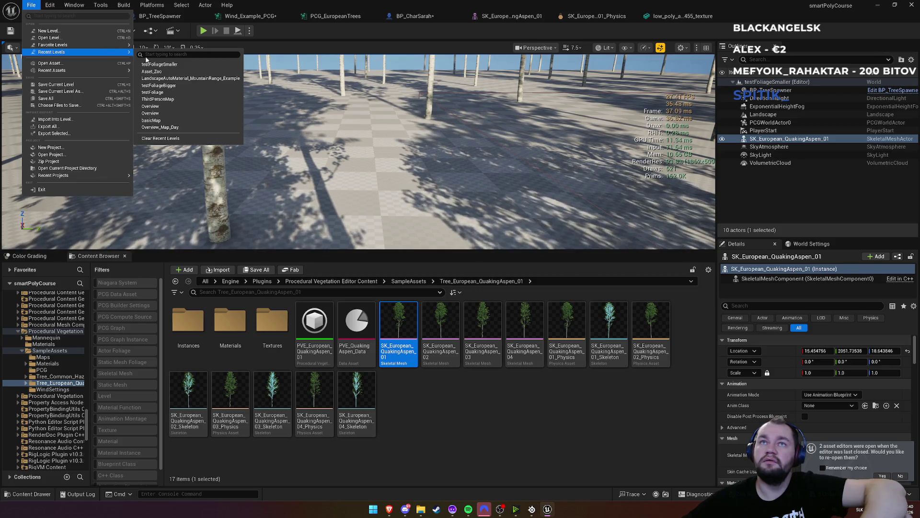
left_click(153, 72)
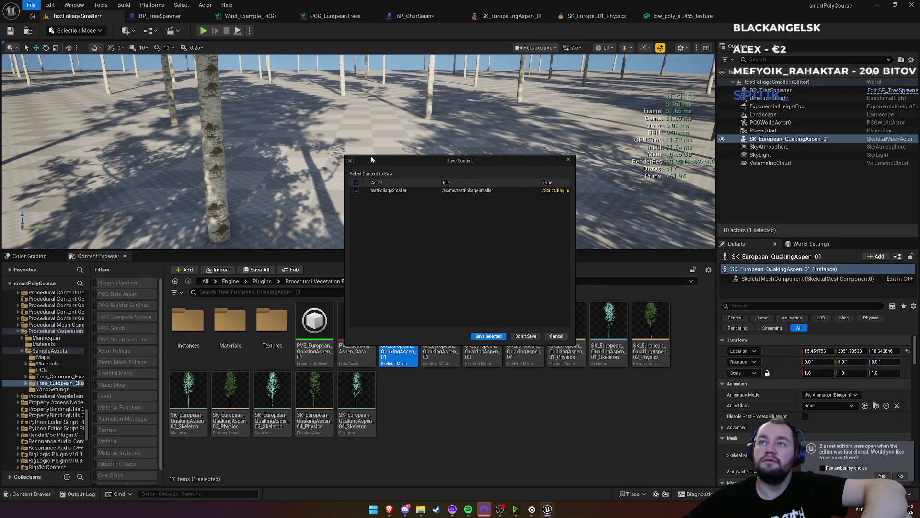
left_click(492, 337)
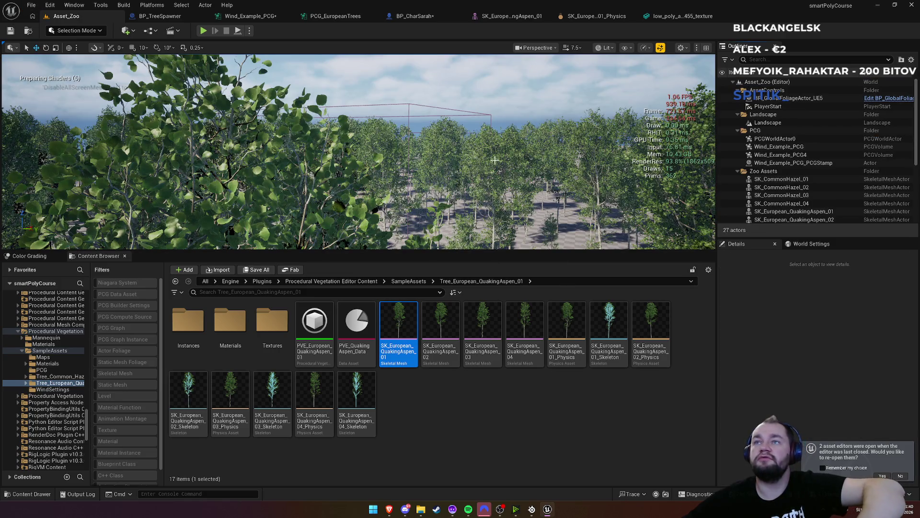
key("alt+Tab")
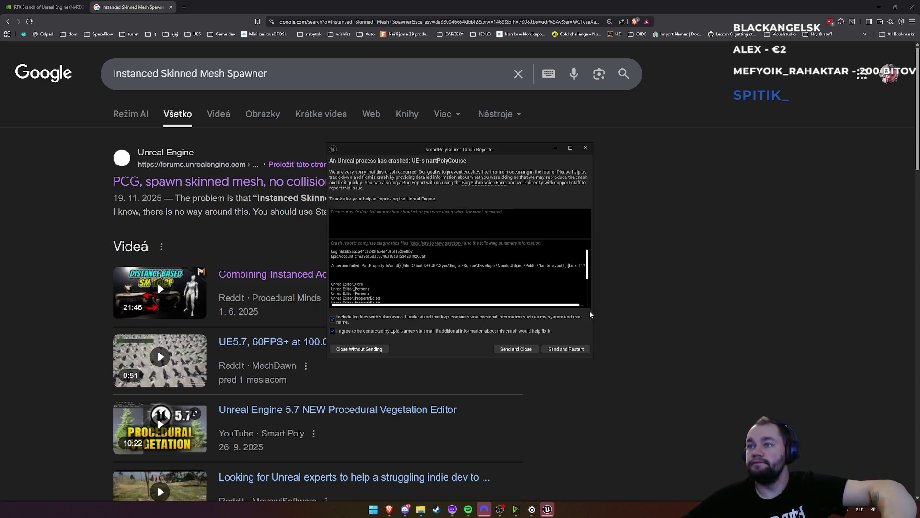
Step: Send the crash report, restart, and restore all auto-saved packages (BP_CharSarah, Wind_Example_PCG)
left_click(581, 349)
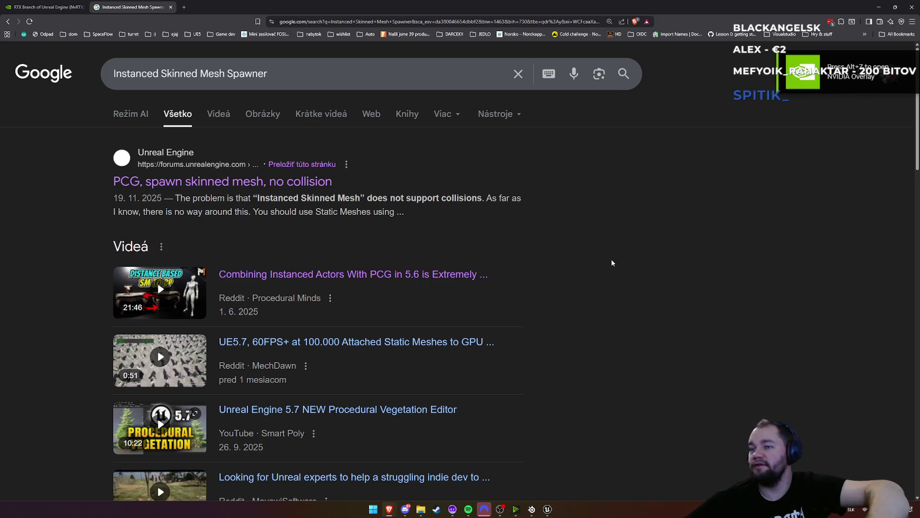
left_click(550, 511)
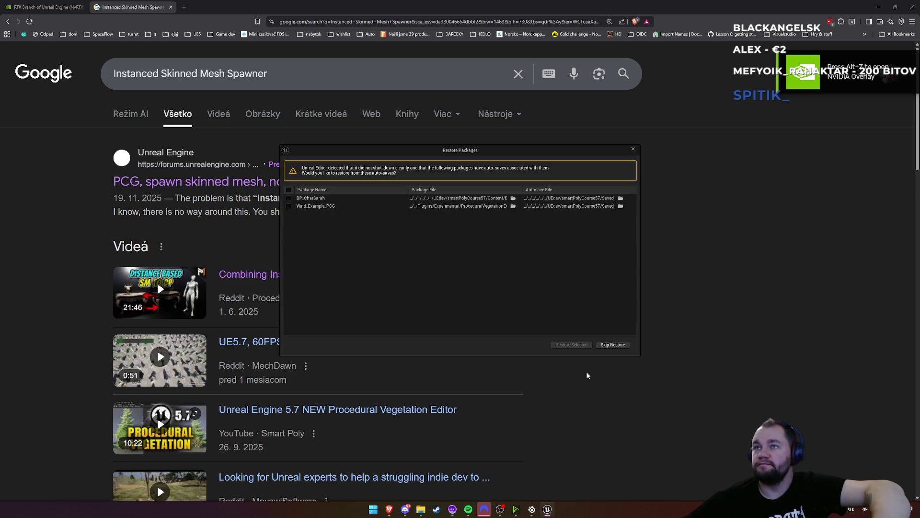
left_click(289, 190)
left_click(568, 345)
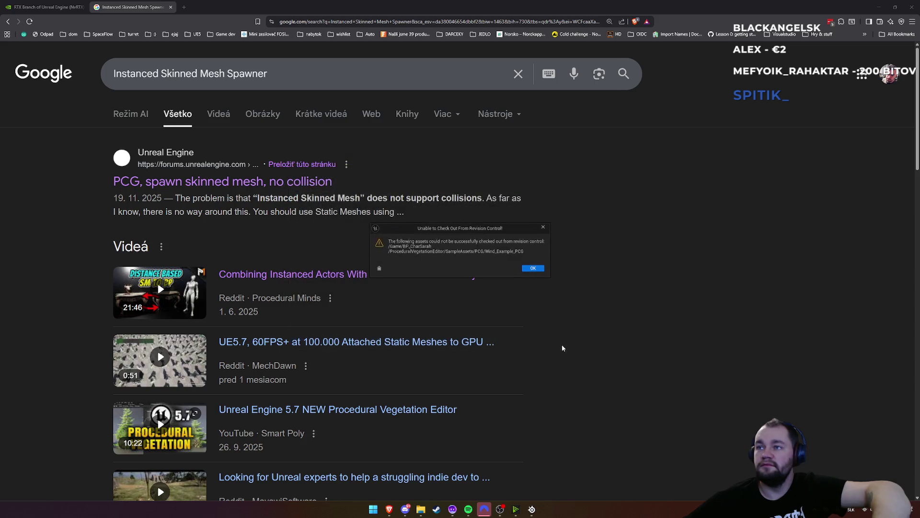
left_click(536, 269)
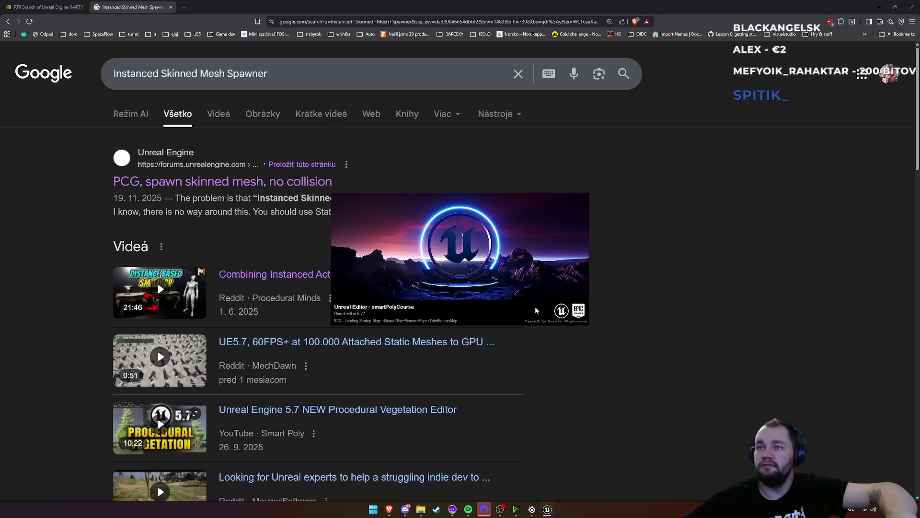
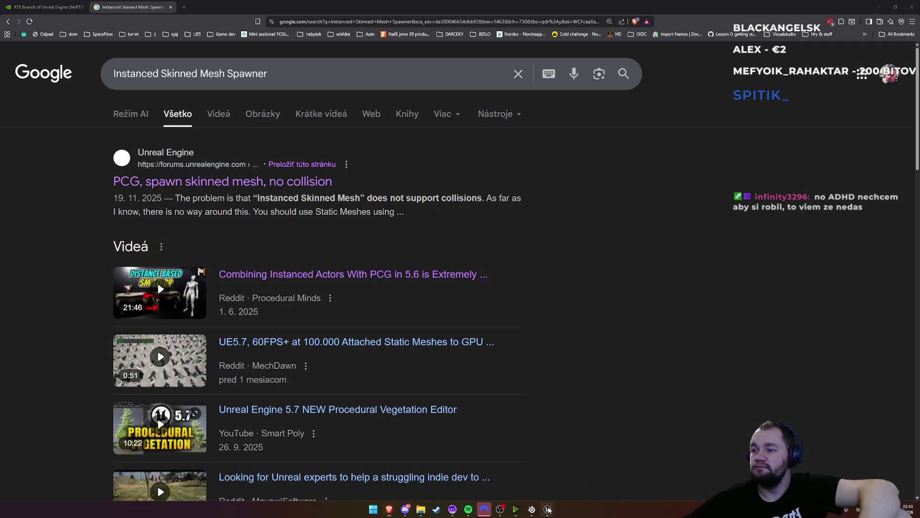
Step: Bring back the editor, close the Message Log, and look around ThirdPersonMap's aspen trees, cube and axe
mouse_move(548, 509)
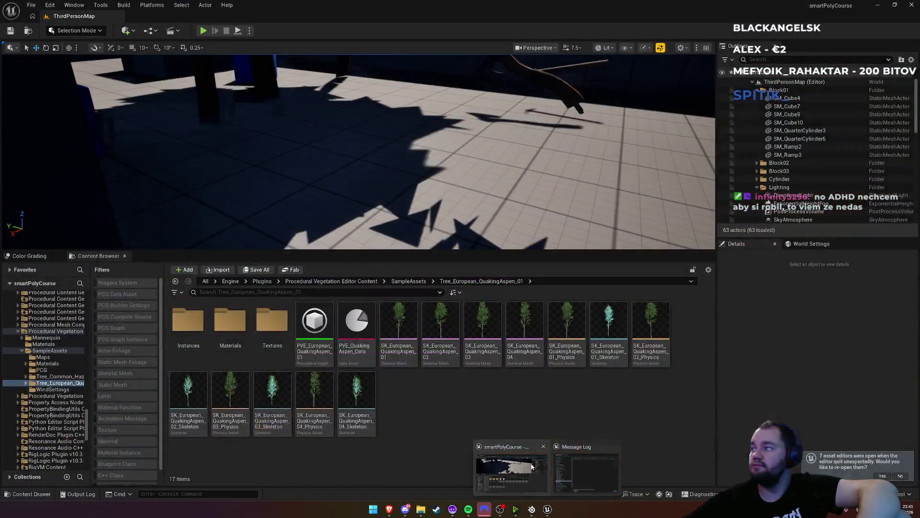
left_click(531, 466)
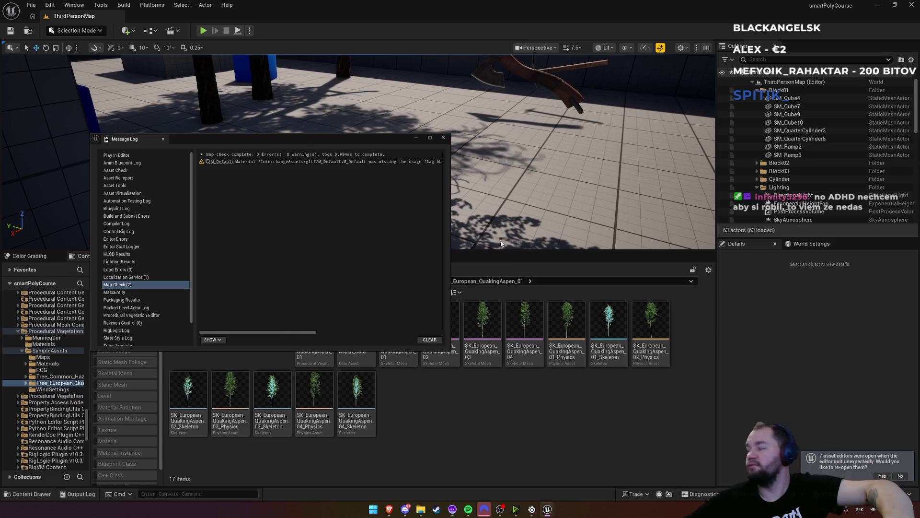
left_click(470, 442)
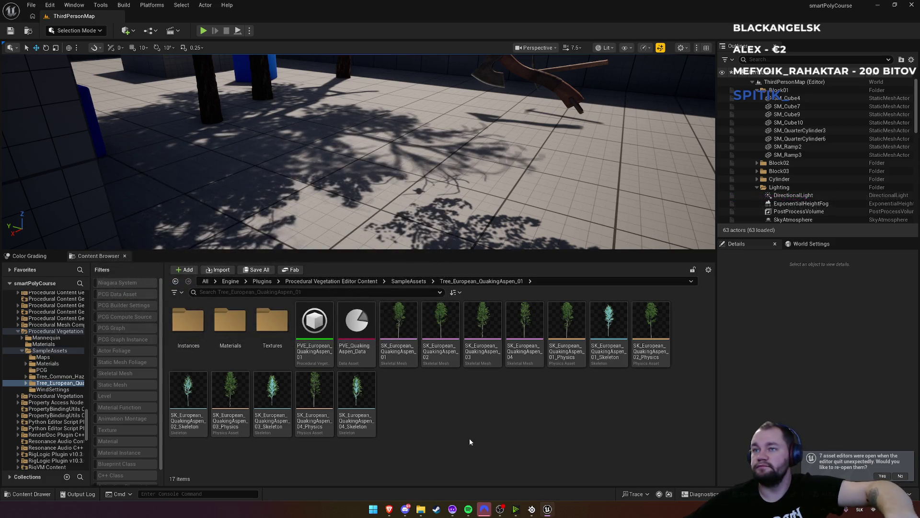
left_click_drag(256, 133, 256, 133)
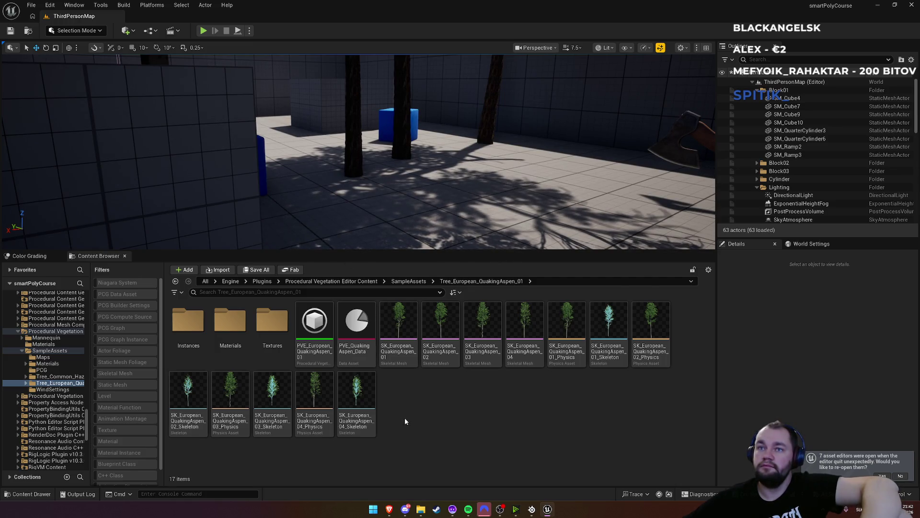
left_click_drag(364, 153, 364, 153)
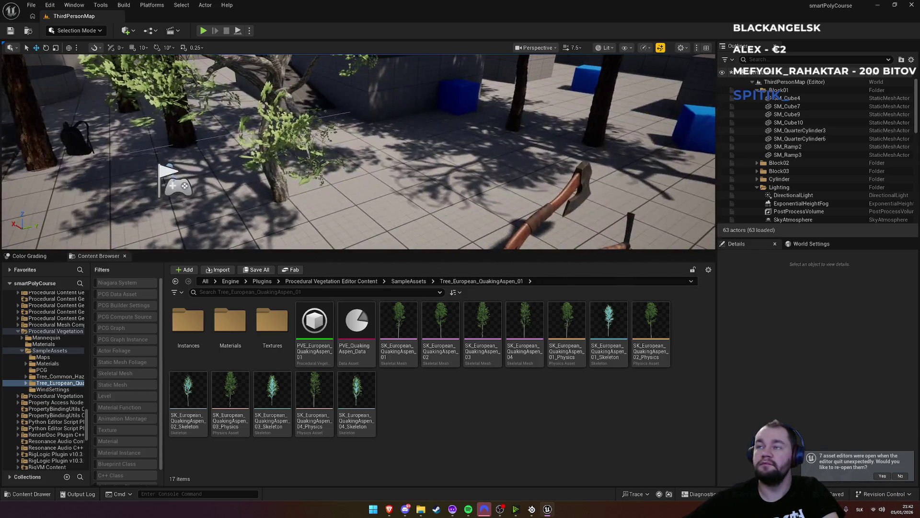
Step: Open the Asset_Zoo level from File > Recent Levels
left_click(30, 6)
mouse_move(96, 52)
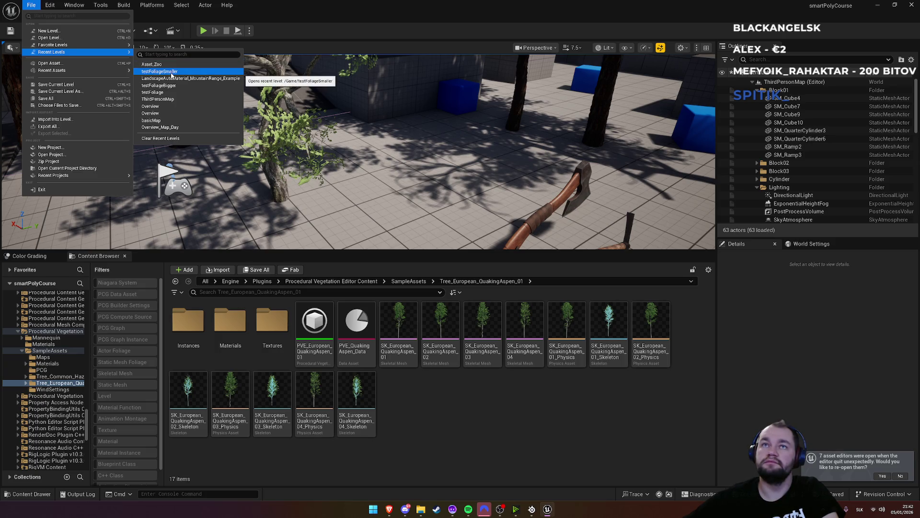
left_click(172, 74)
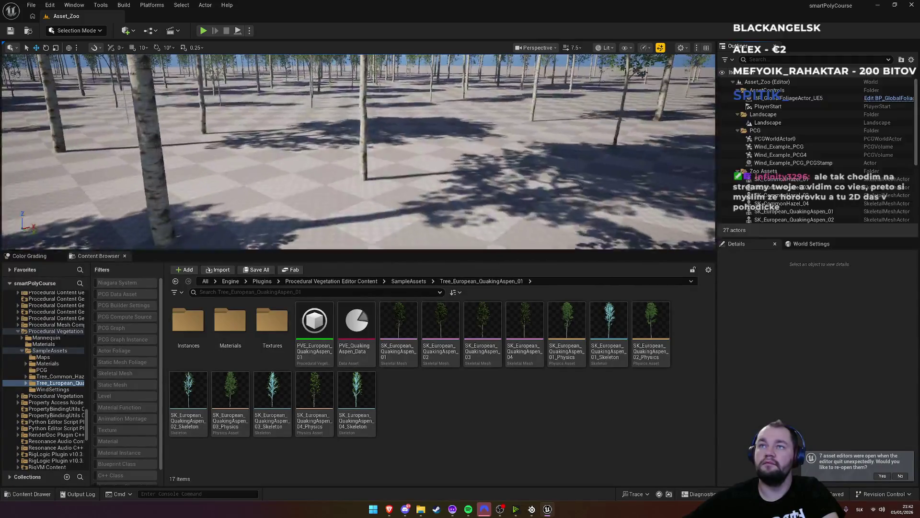
Step: Start Play In Editor with Alt+P and make the game view fullscreen with F11
right_click(432, 196)
key("Escape")
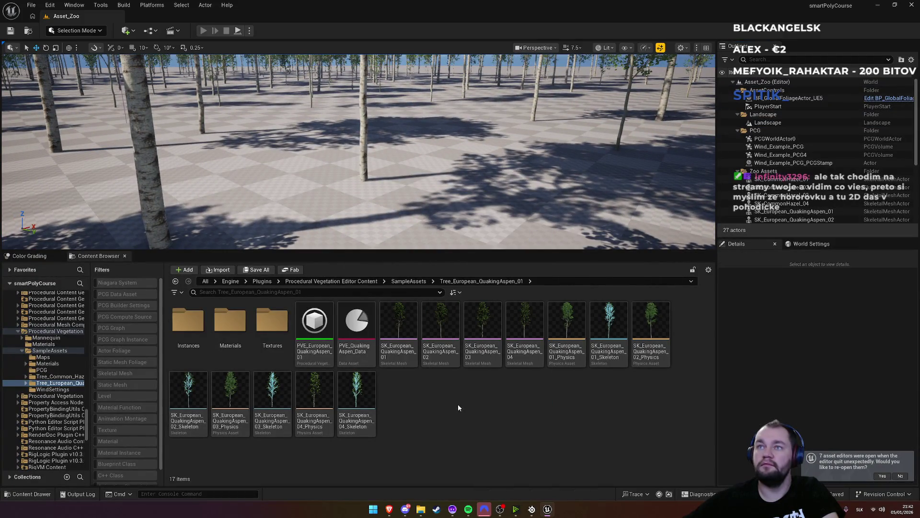
key("alt+p")
key("super")
key("super")
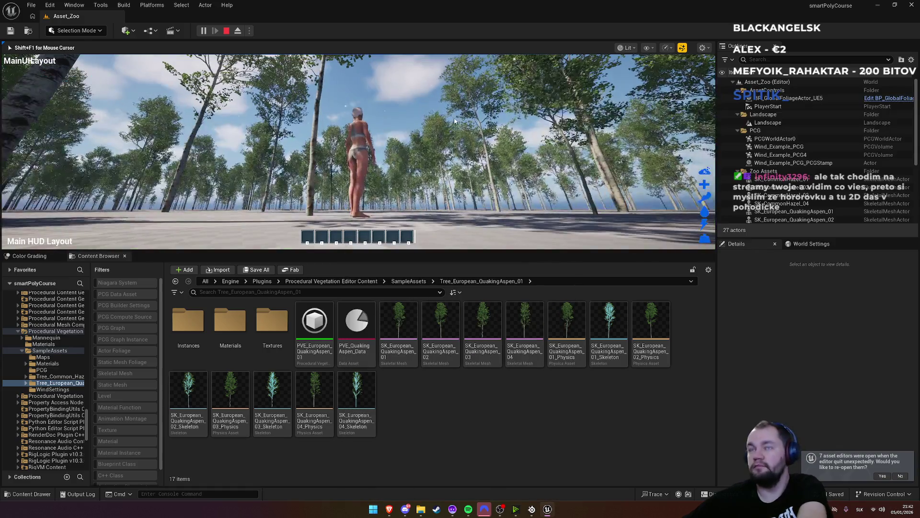
key("F11")
Step: Run the character through the aspen forest, then leave fullscreen and stop the play session
key("w")
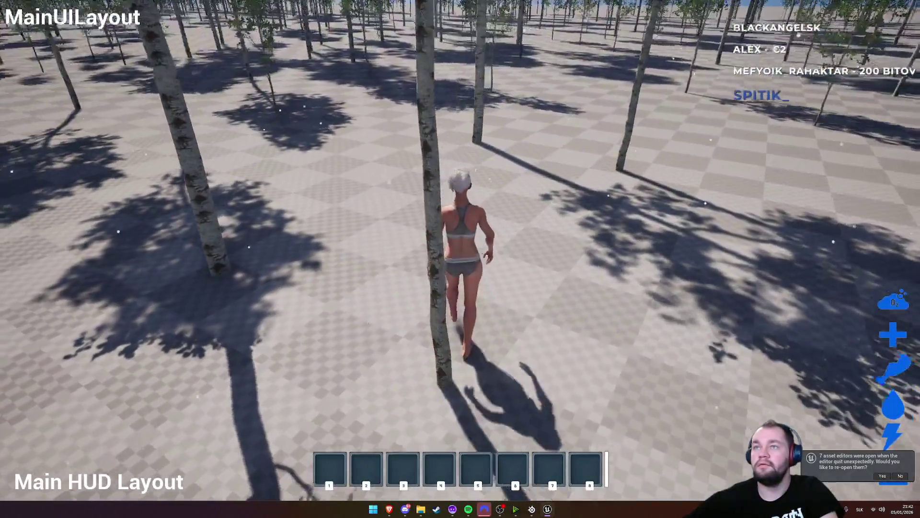
key("w")
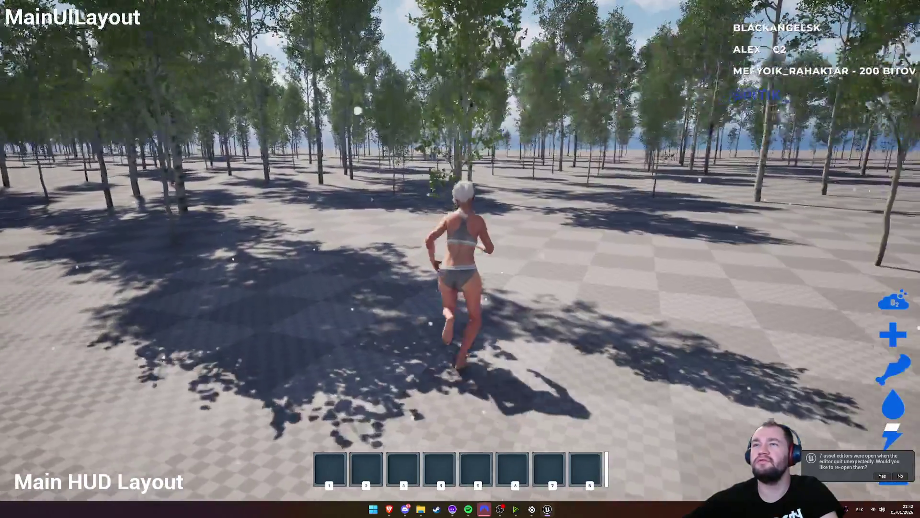
key("w")
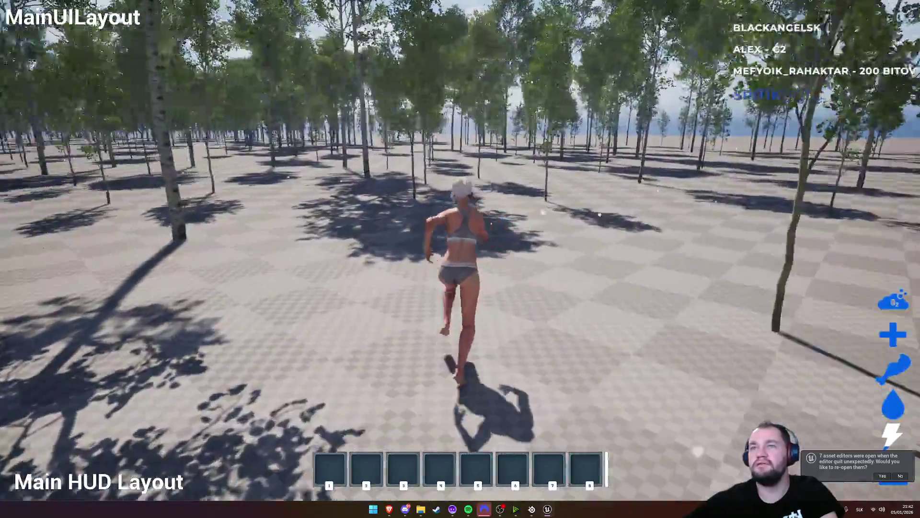
key("w")
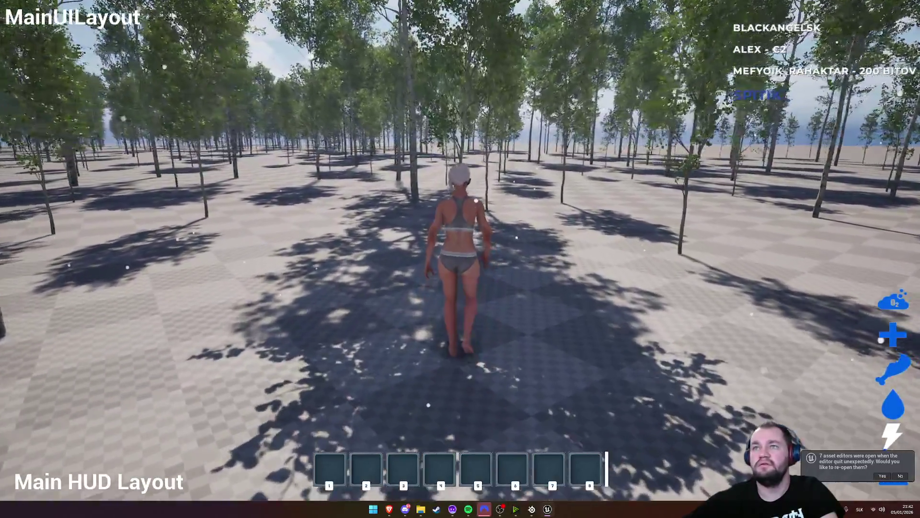
key("w")
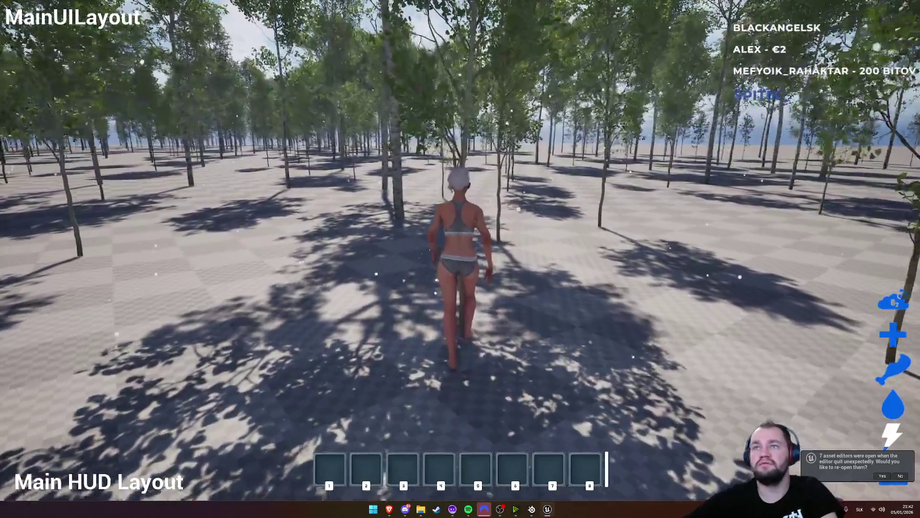
key("w")
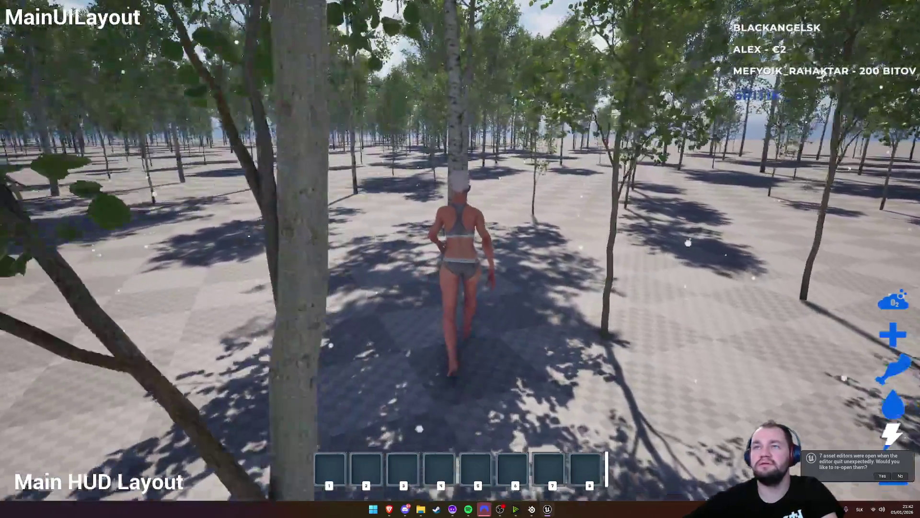
key("w")
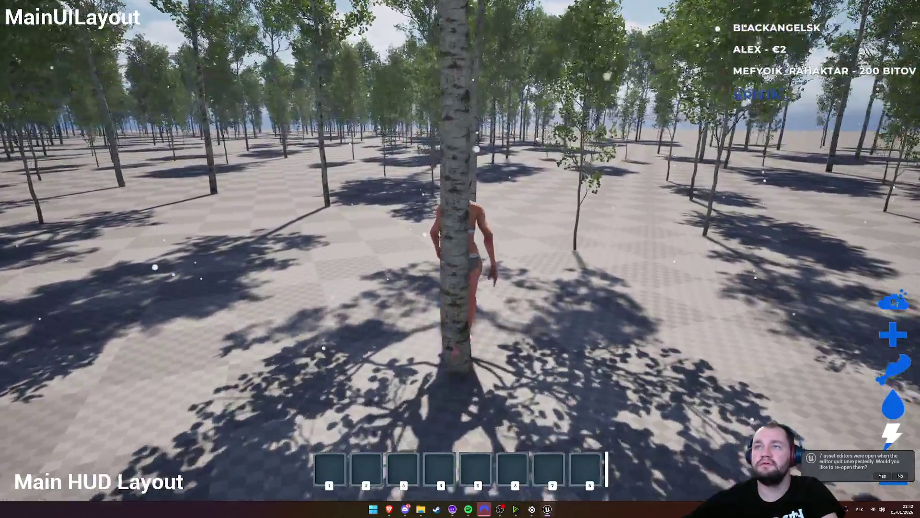
key("w")
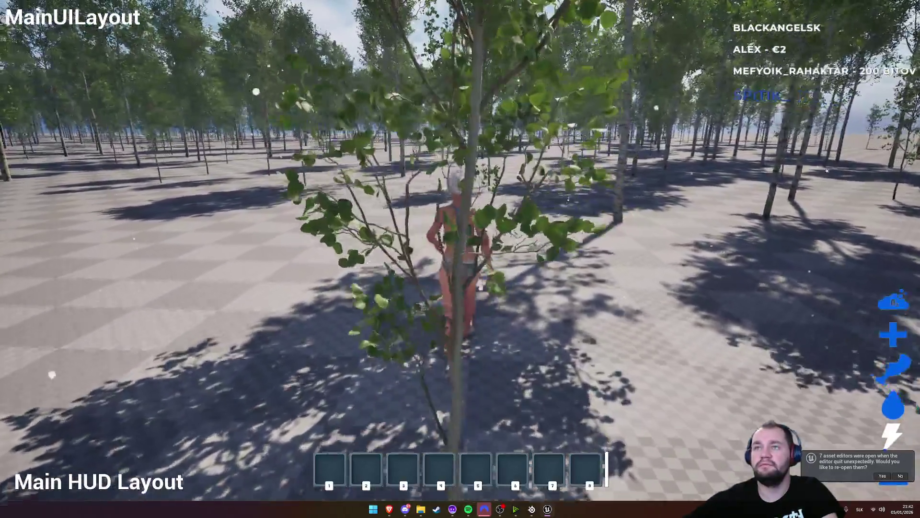
key("F11")
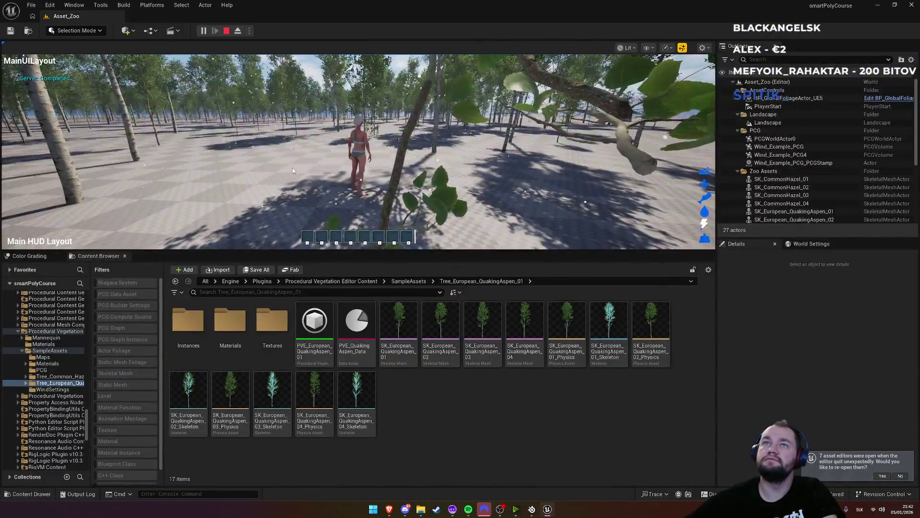
key("Escape")
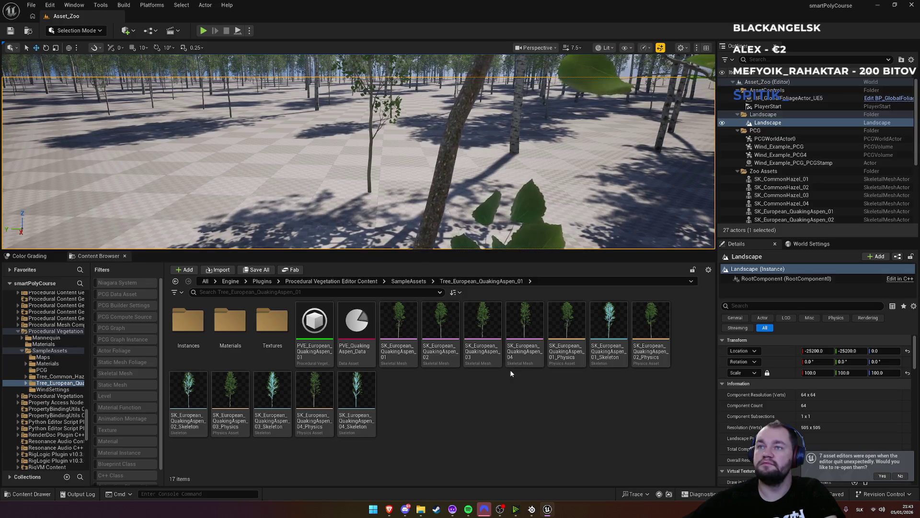
Step: Search Google for 'Instanced Skinned Mesh PCG no collision' and open the World Building Guide result
mouse_move(389, 509)
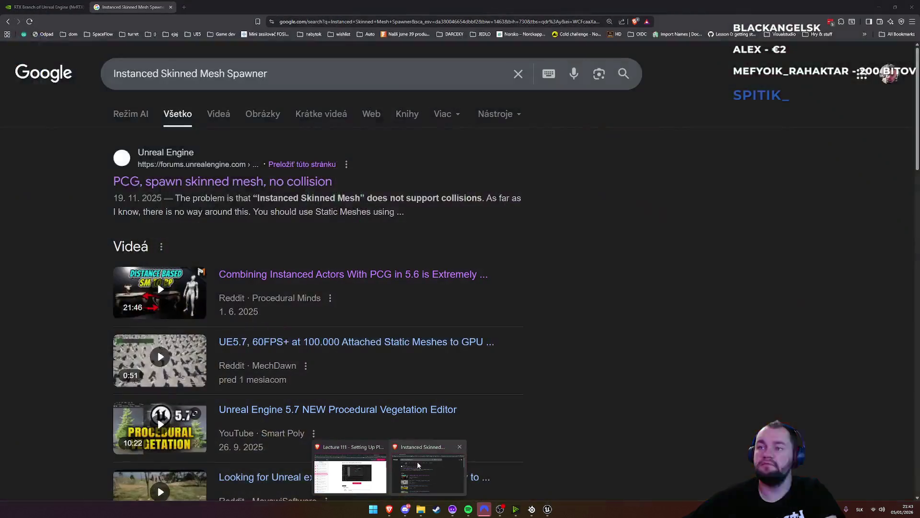
left_click(417, 462)
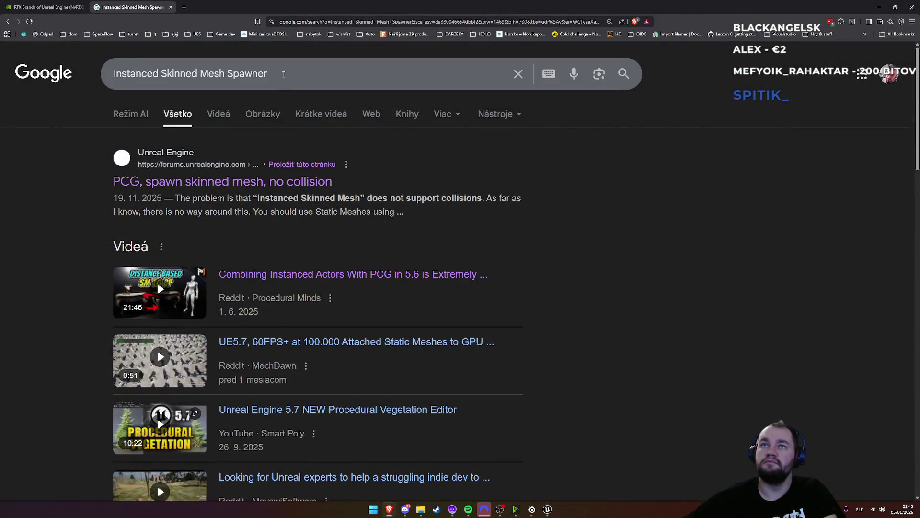
left_click(271, 75)
left_click_drag(250, 73, 225, 77)
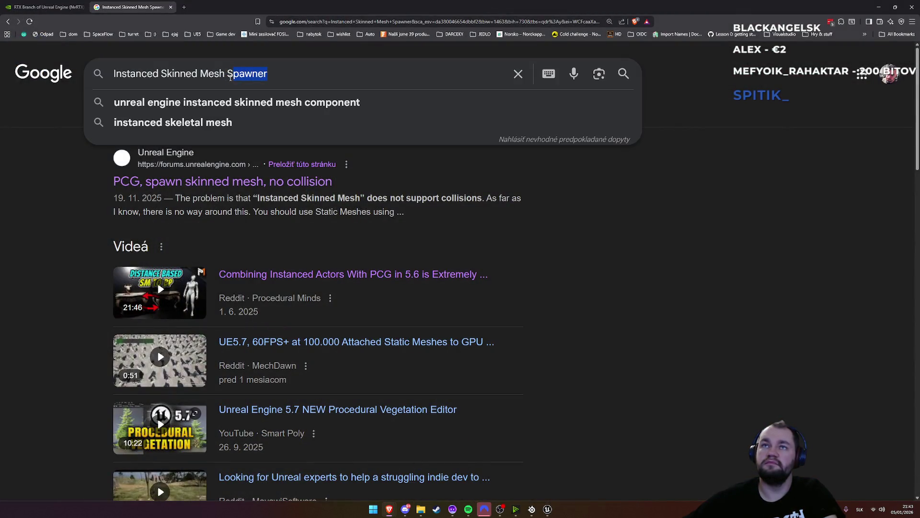
key("BackSpace")
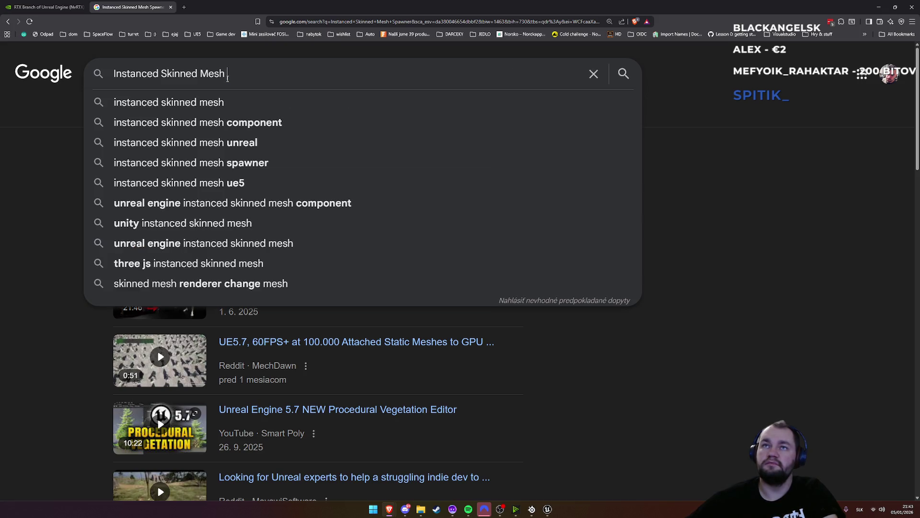
type("PCG no collision")
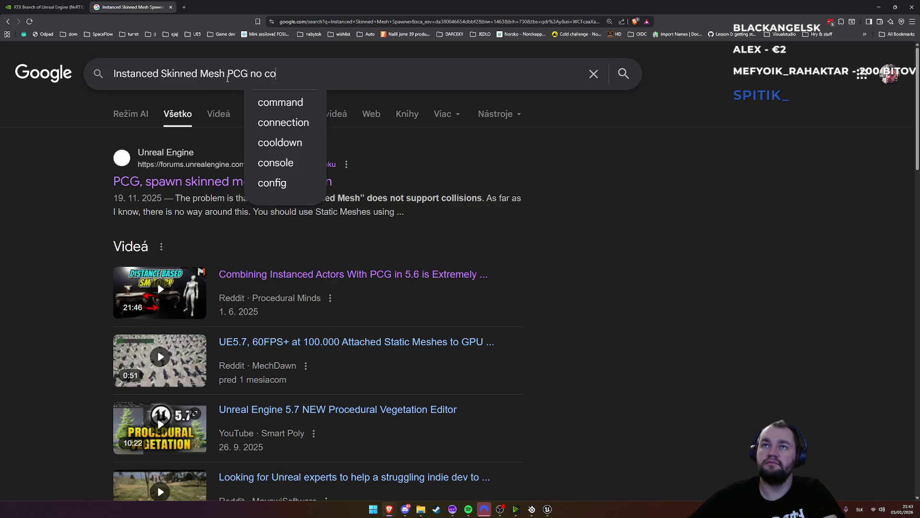
key("Return")
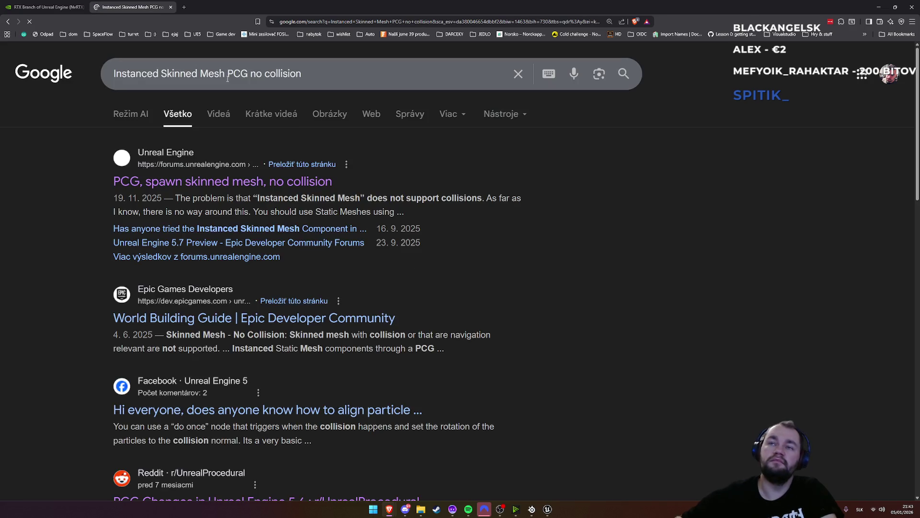
left_click(178, 318)
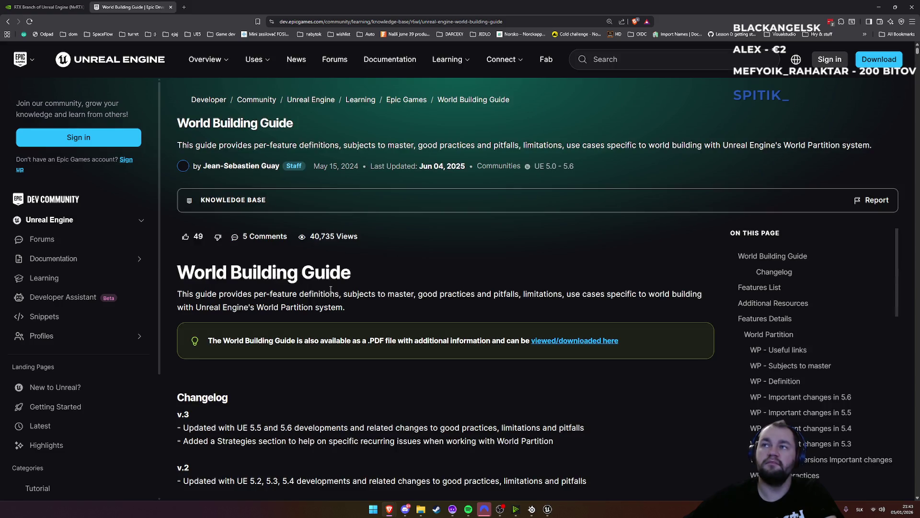
Step: Find 'skinned' in the World Building Guide page
scroll(346, 287, "down", 3)
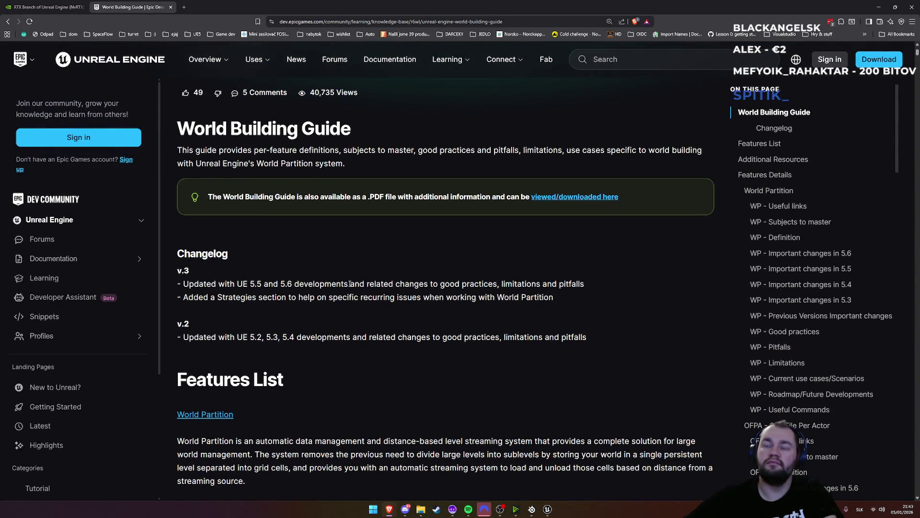
key("ctrl+f")
type("skinned")
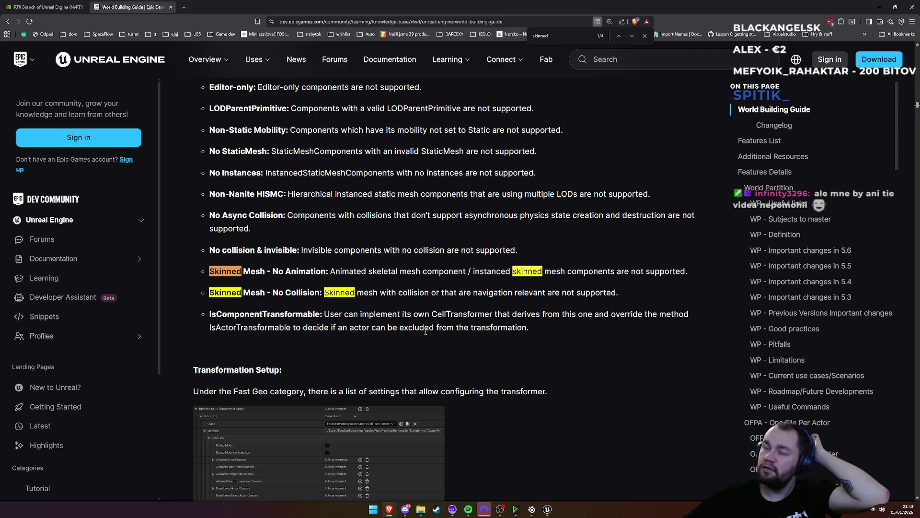
Step: Jump to the first 'skinned' match among the FastGeo Component restrictions
scroll(425, 331, "down", 3)
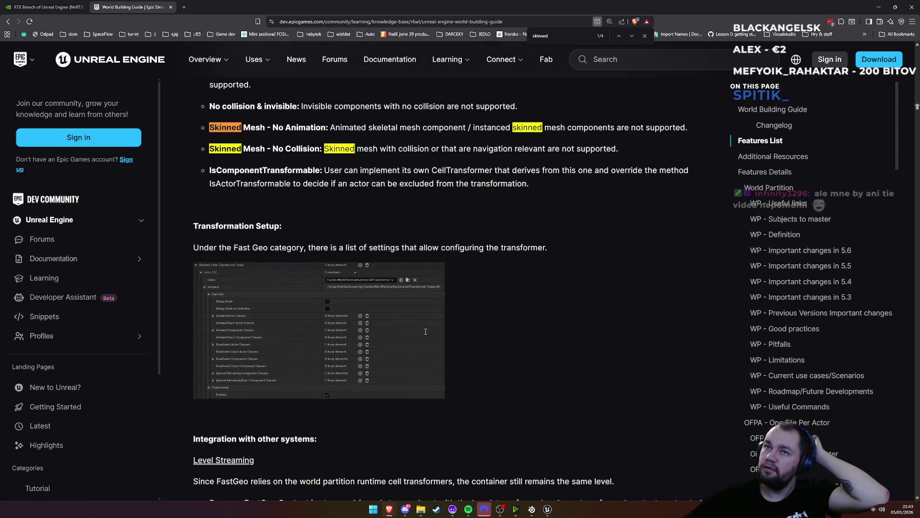
scroll(426, 330, "up", 7)
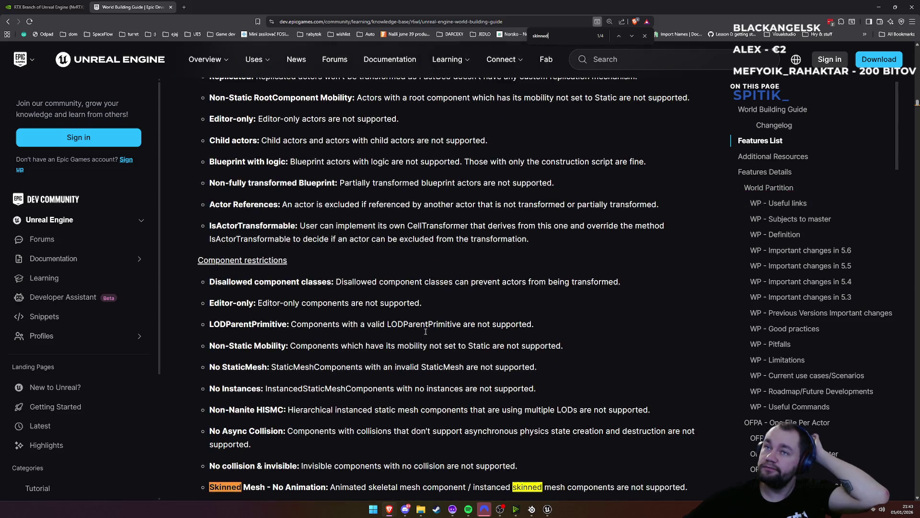
scroll(426, 330, "up", 5)
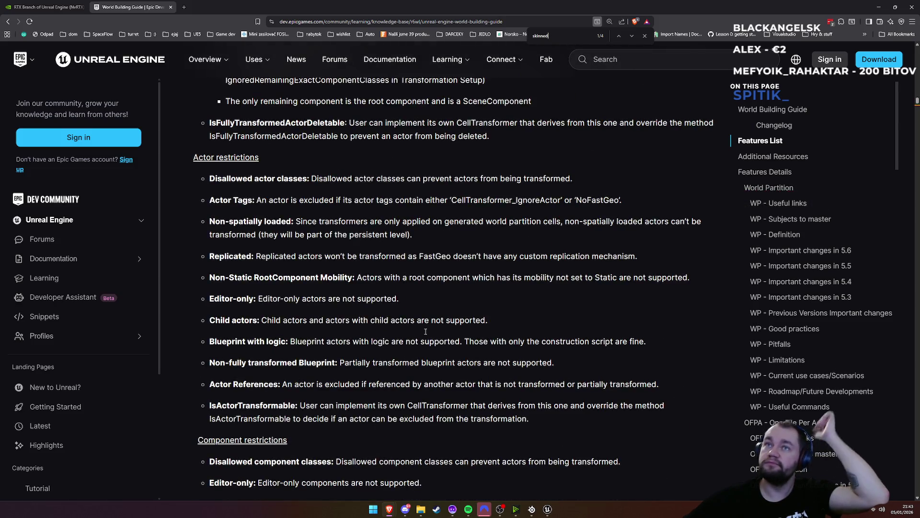
scroll(426, 331, "up", 7)
scroll(426, 331, "up", 15)
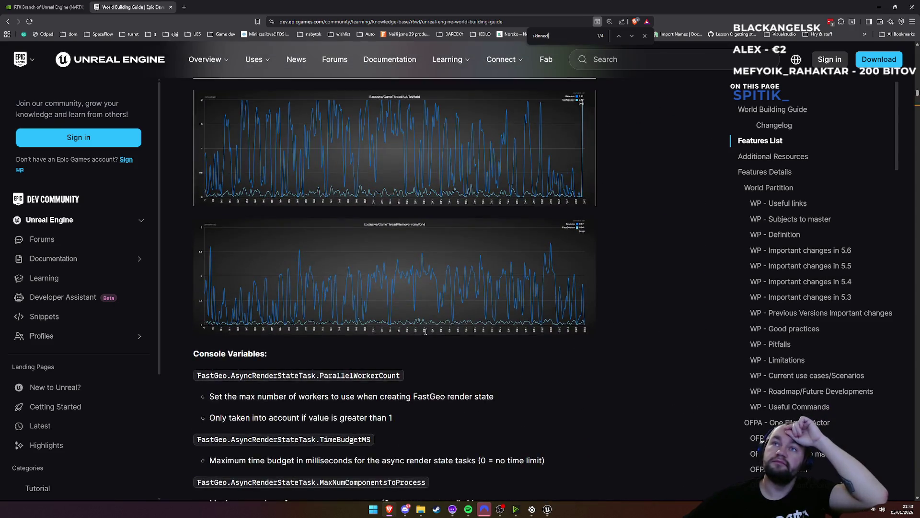
scroll(426, 331, "up", 9)
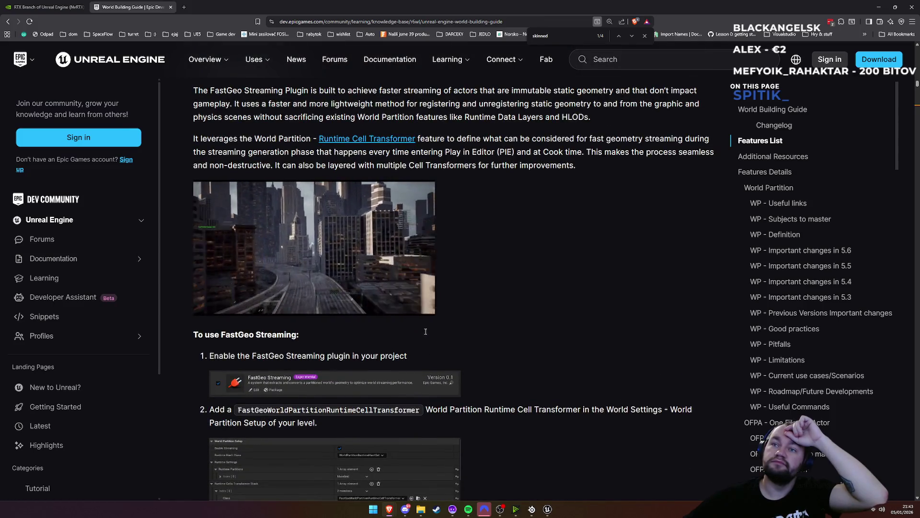
scroll(425, 331, "up", 6)
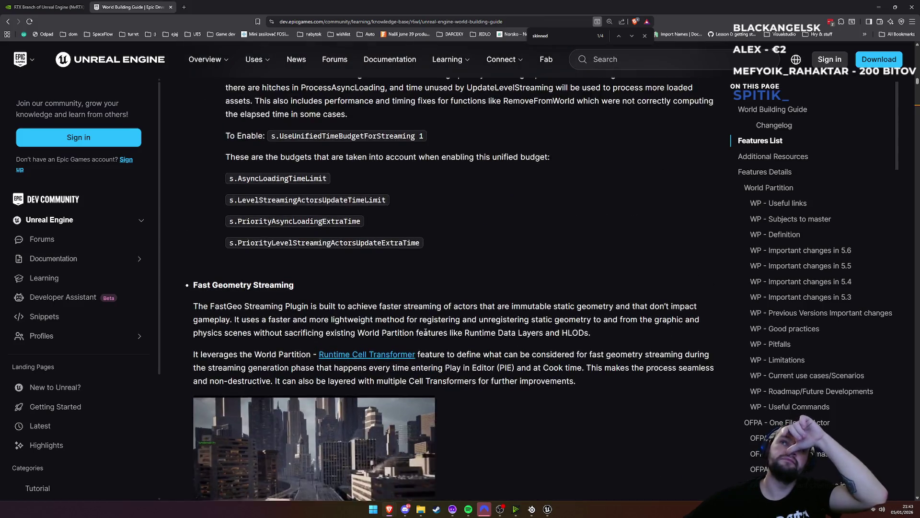
scroll(426, 331, "up", 1)
scroll(426, 331, "down", 4)
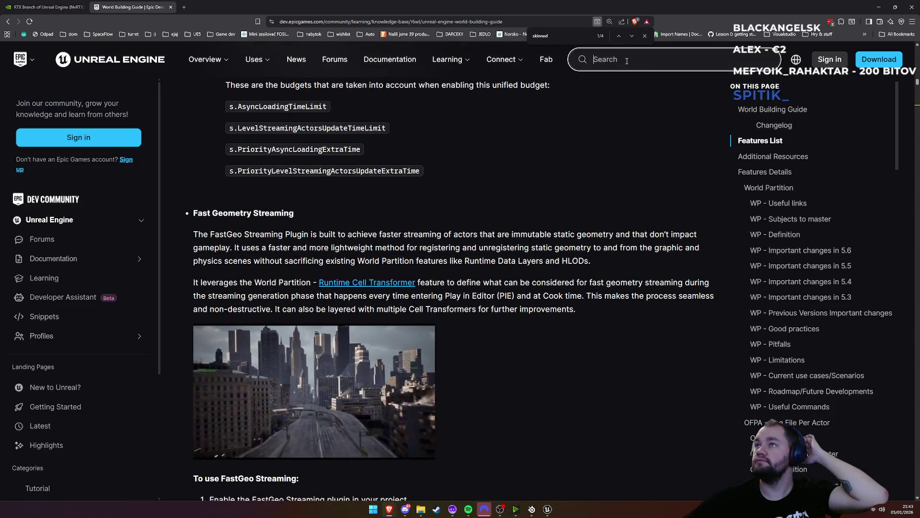
left_click(582, 38)
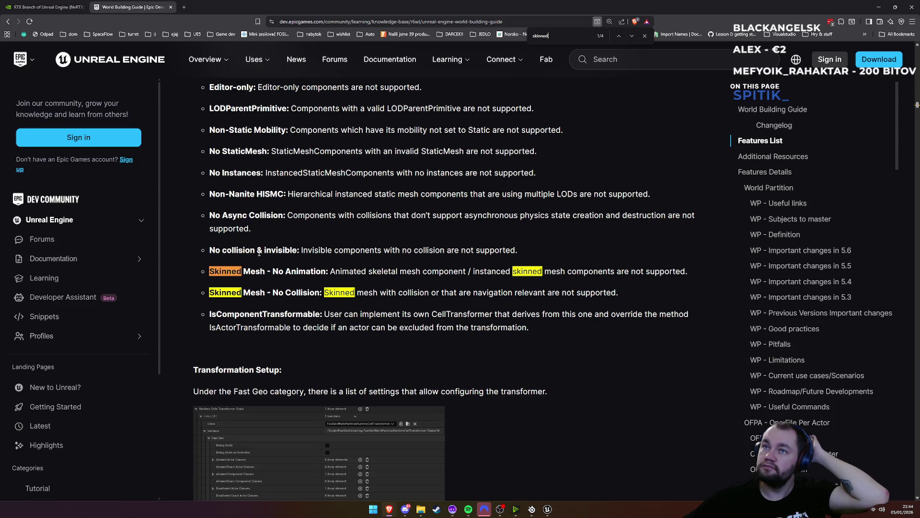
scroll(262, 253, "up", 2)
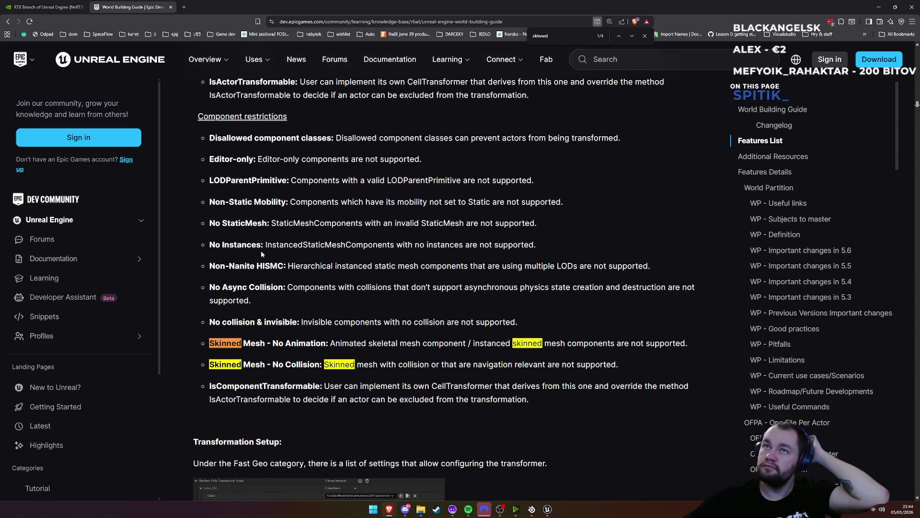
scroll(254, 157, "up", 10)
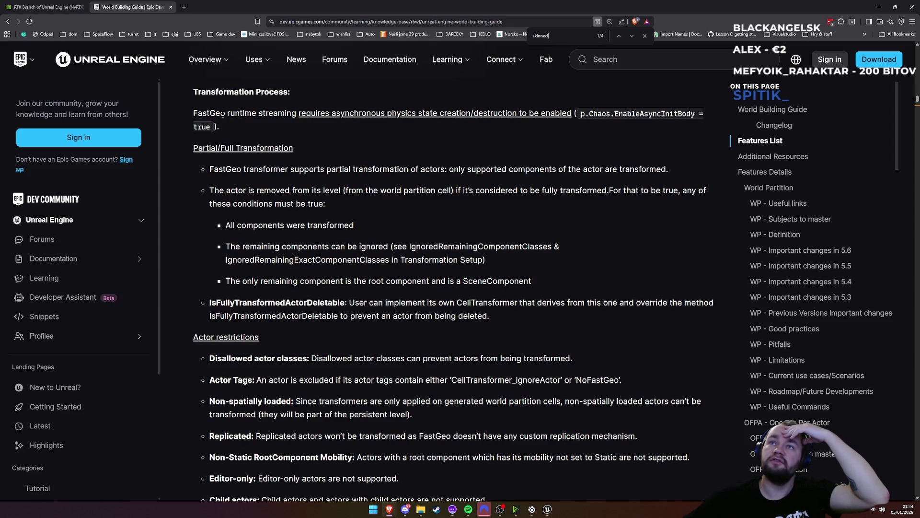
left_click_drag(263, 115, 598, 116)
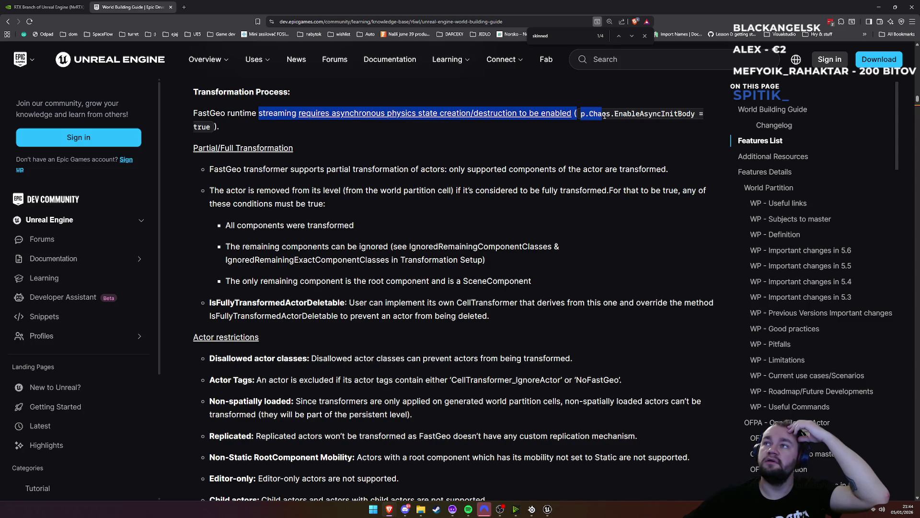
left_click(559, 145)
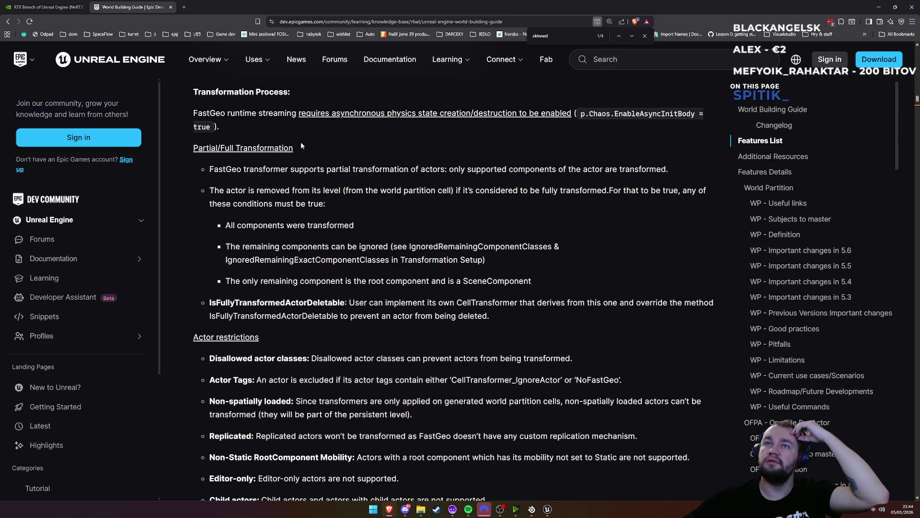
left_click_drag(243, 170, 432, 169)
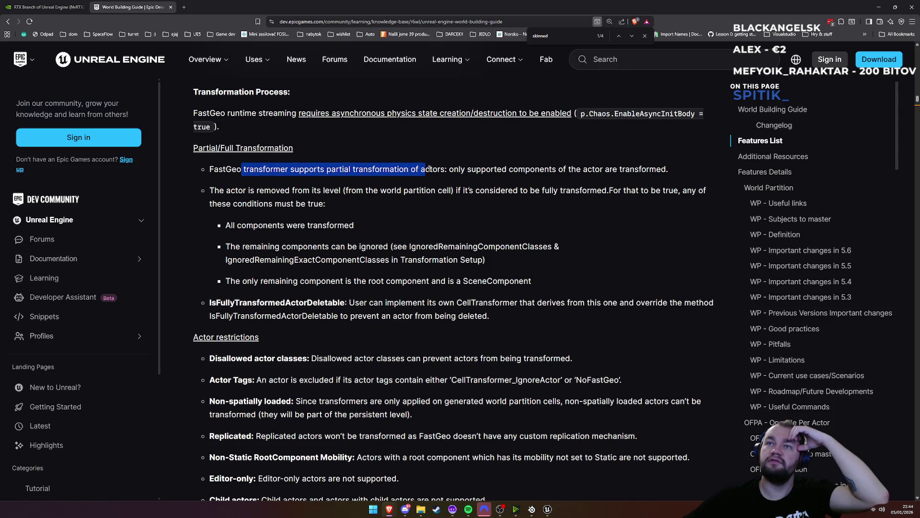
left_click(299, 191)
left_click_drag(263, 188, 399, 190)
left_click(393, 209)
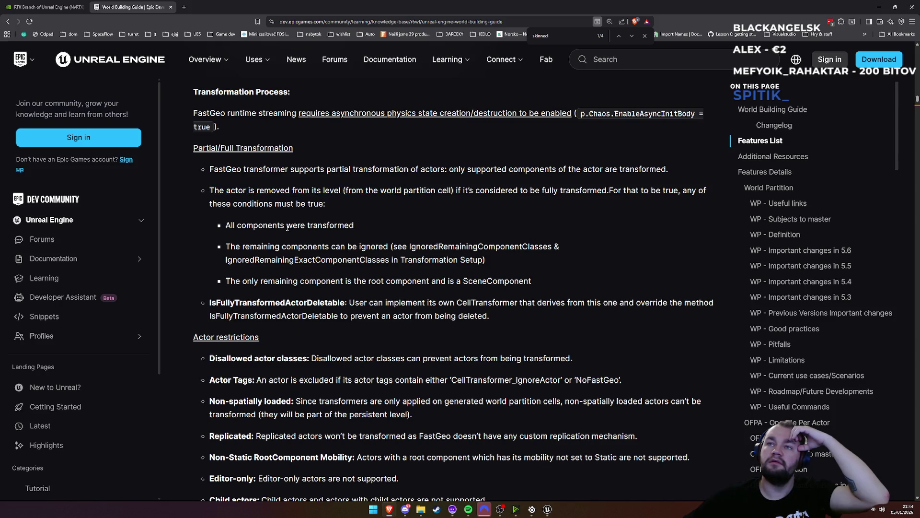
left_click_drag(227, 225, 355, 226)
left_click(362, 230)
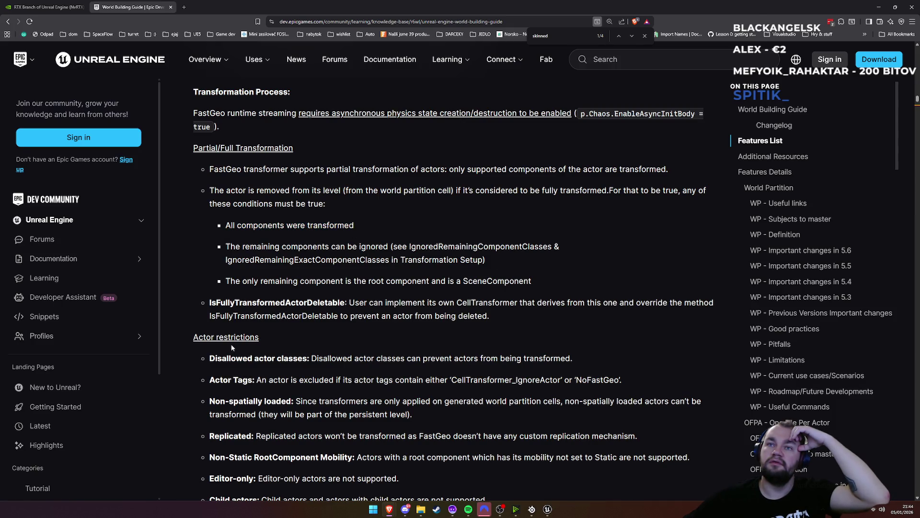
scroll(223, 343, "down", 1)
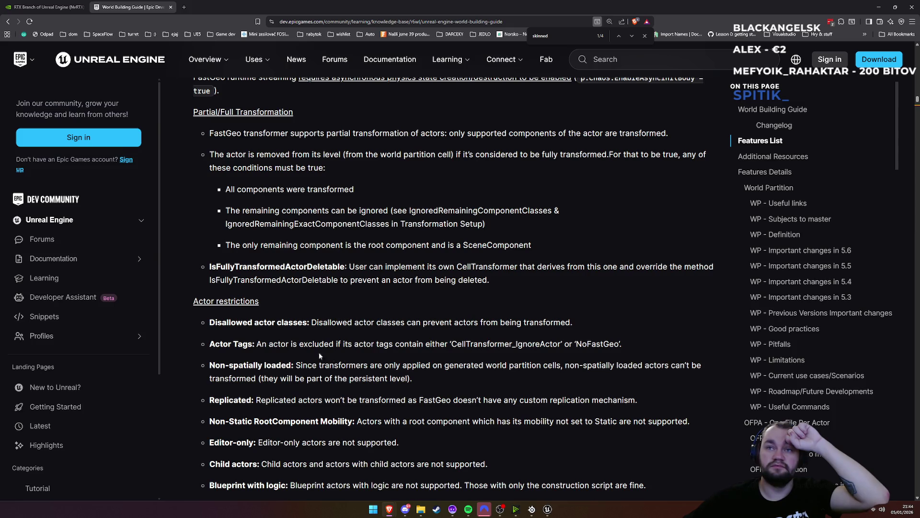
left_click_drag(256, 344, 437, 340)
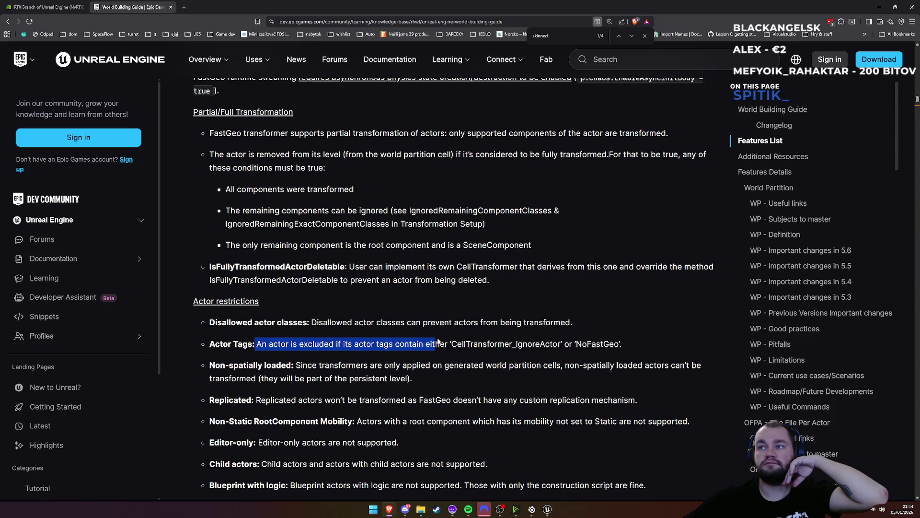
scroll(437, 340, "down", 1)
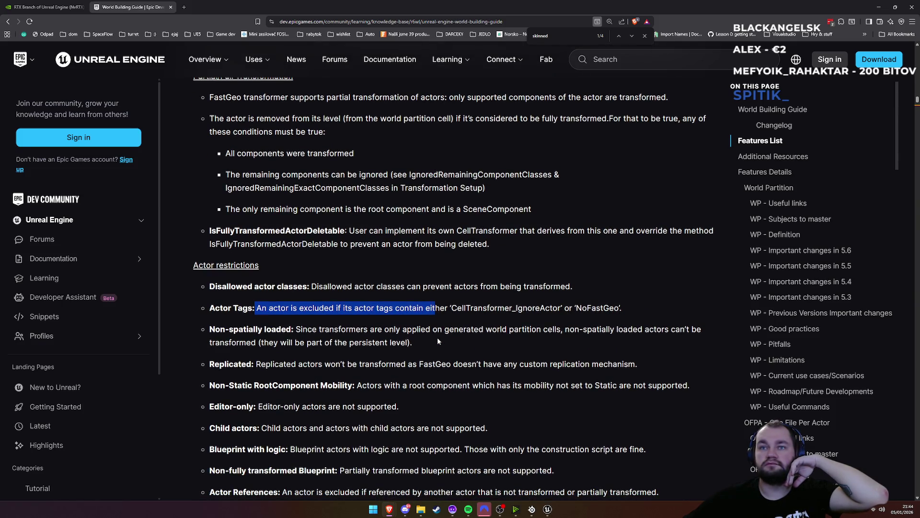